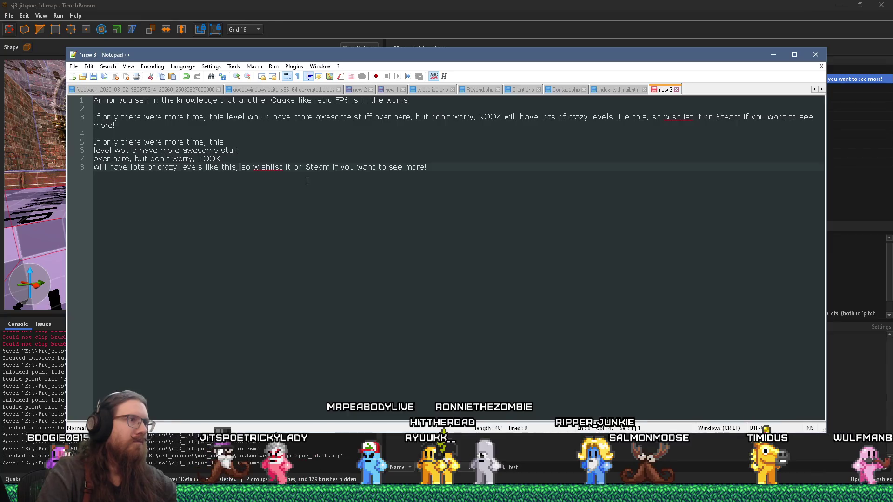
Step: Move "so wishlist it on Steam if you want to see more!" onto its own line 8 of the draft
key("Delete")
key("Return")
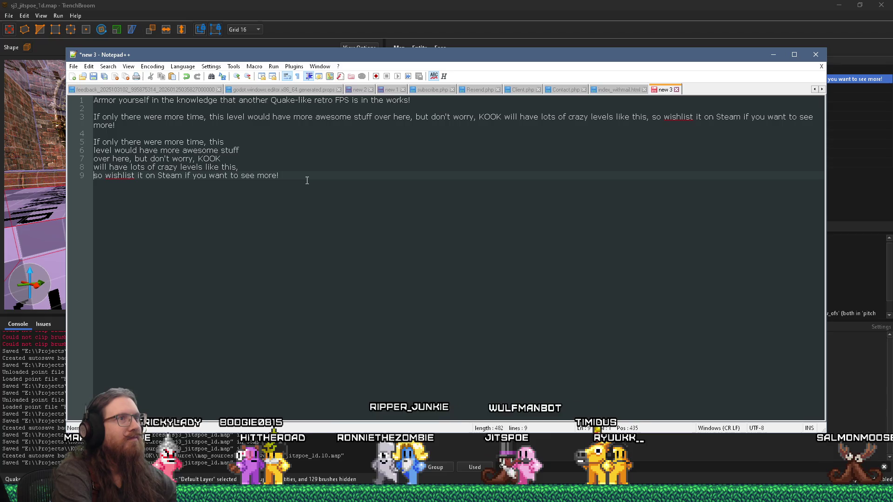
left_click(331, 4)
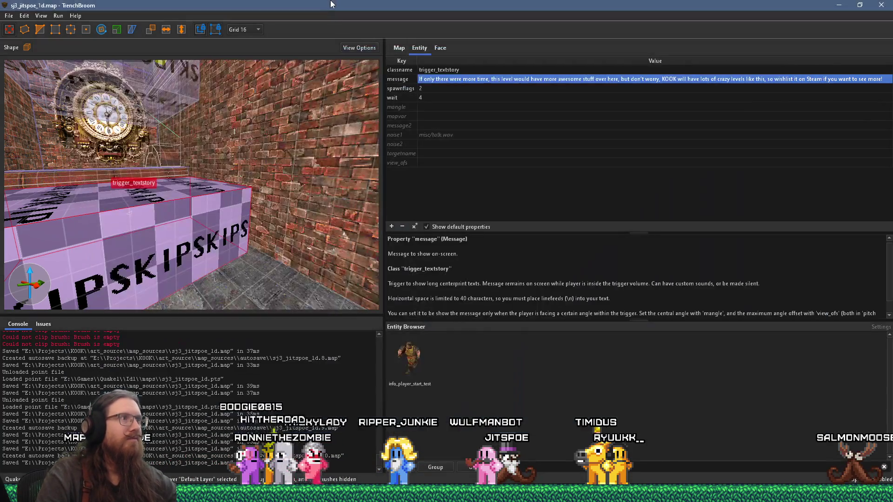
Step: Change the trigger_textstory's wait value to 8, then delete the wait property entirely
double_click(442, 98)
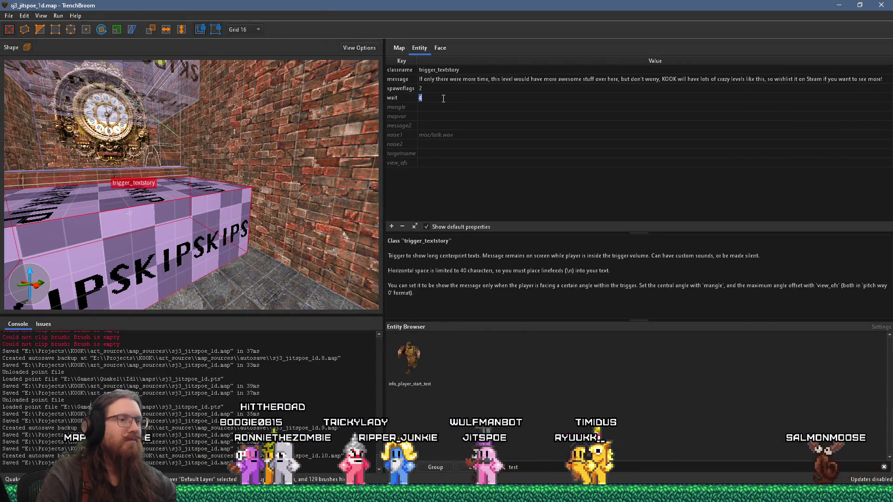
type("8")
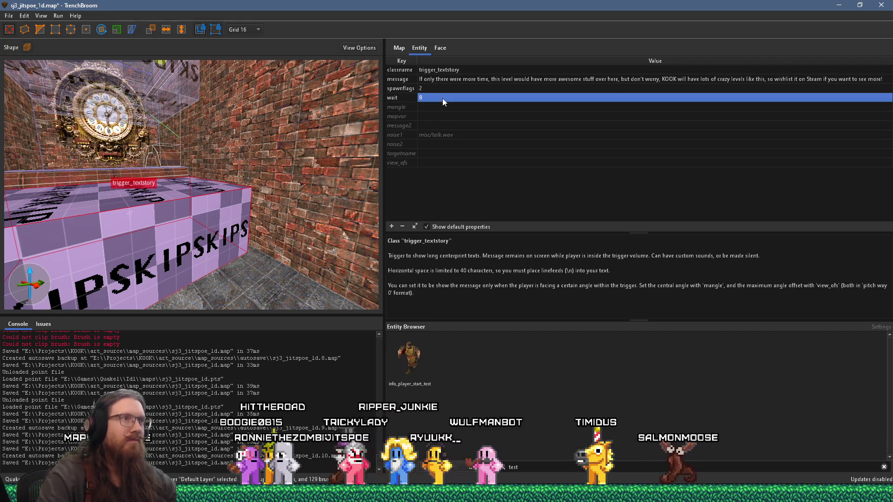
left_click(410, 99)
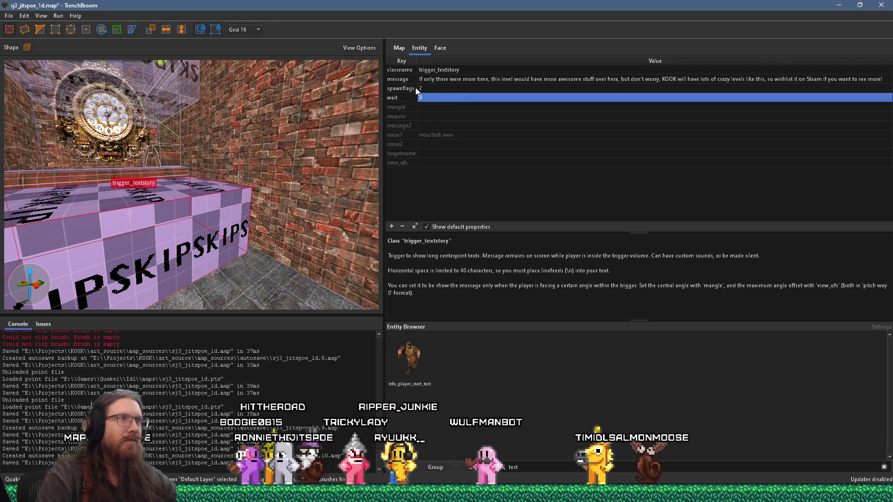
left_click(403, 227)
Step: Stretch the trigger_textstory brush to 176×256×128 in the 3D view
mouse_move(306, 206)
left_mouse_down()
mouse_move(275, 200)
mouse_move(242, 225)
left_mouse_up()
scroll(275, 236, "down", 1)
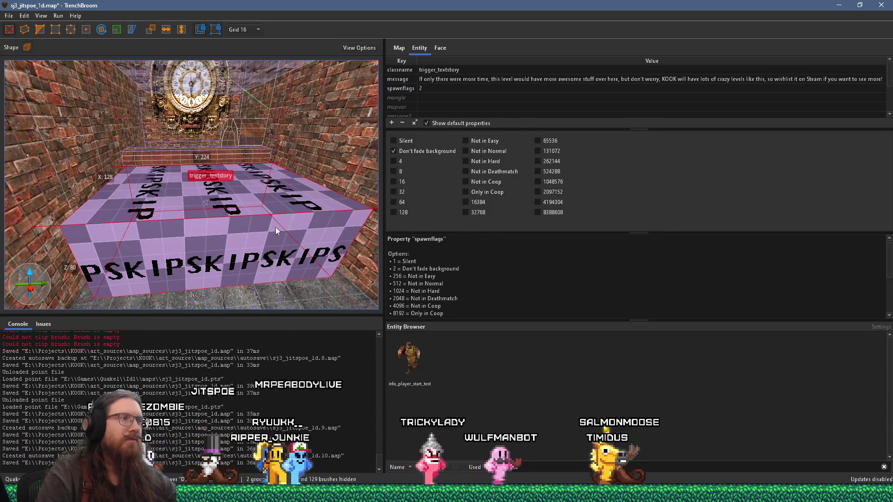
scroll(268, 212, "down", 4)
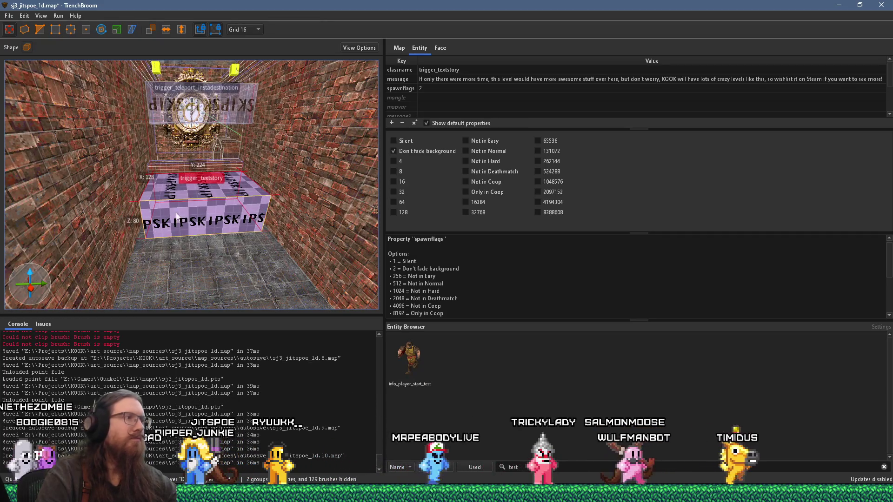
left_click_drag(141, 208, 113, 216)
mouse_move(307, 216)
left_mouse_down()
mouse_move(245, 235)
mouse_move(251, 181)
left_mouse_up()
scroll(235, 206, "up", 3)
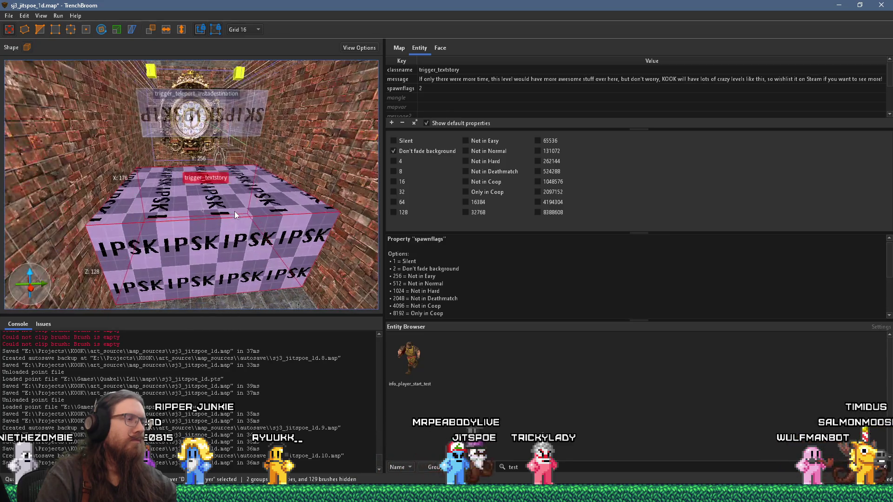
scroll(192, 185, "up", 2)
Step: Select the trigger_textstory brush and centre the view on it facing the wall and floor
mouse_move(191, 183)
left_mouse_down()
mouse_move(167, 283)
mouse_move(177, 229)
mouse_move(132, 218)
mouse_move(56, 252)
left_mouse_up()
left_click(52, 252)
key("ctrl+u")
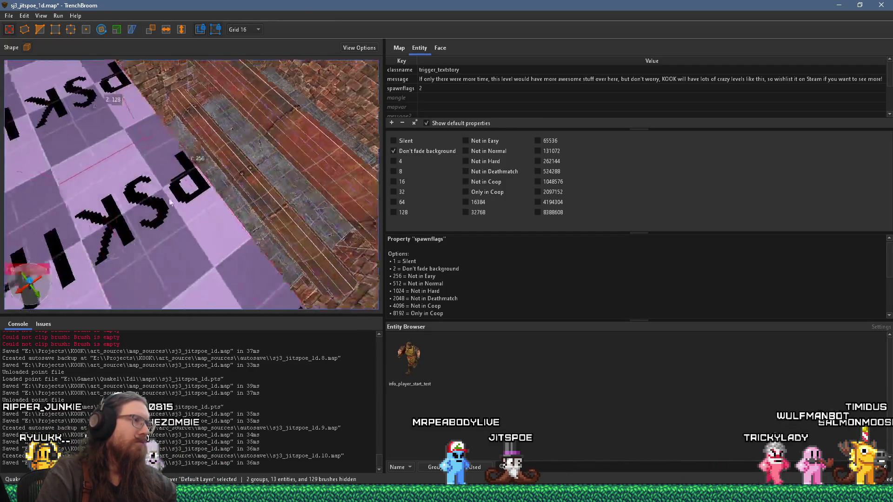
left_click_drag(274, 146, 256, 163)
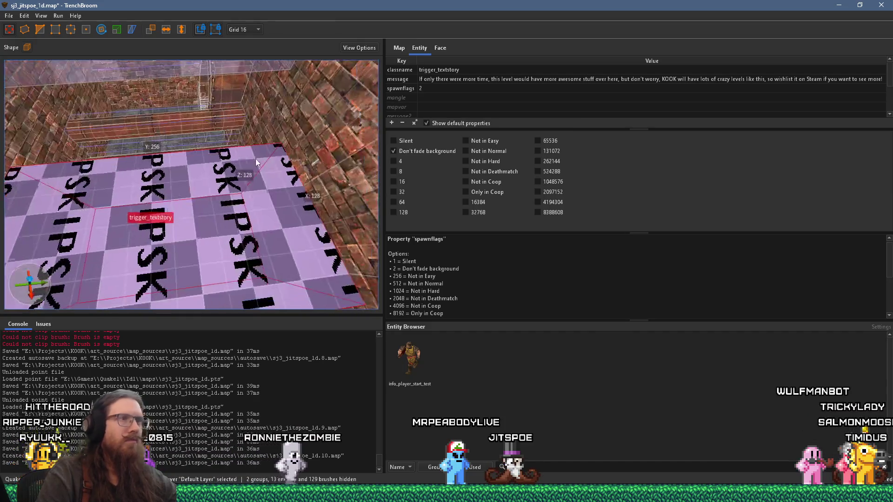
key("alt+Tab")
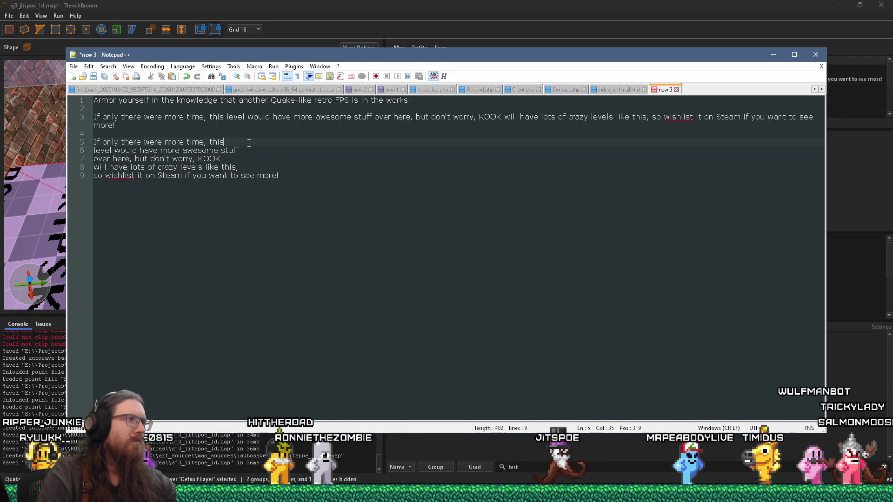
Step: Rearrange the draft's line breaks around "level", "over here" and "KOOK will have lots"
key("Delete")
key("Right")
key("Right")
key("Right")
key("Left")
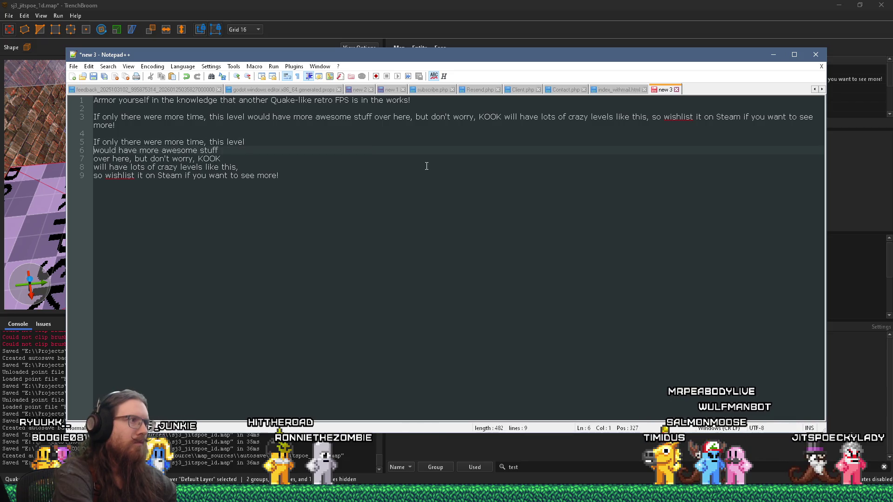
key("BackSpace")
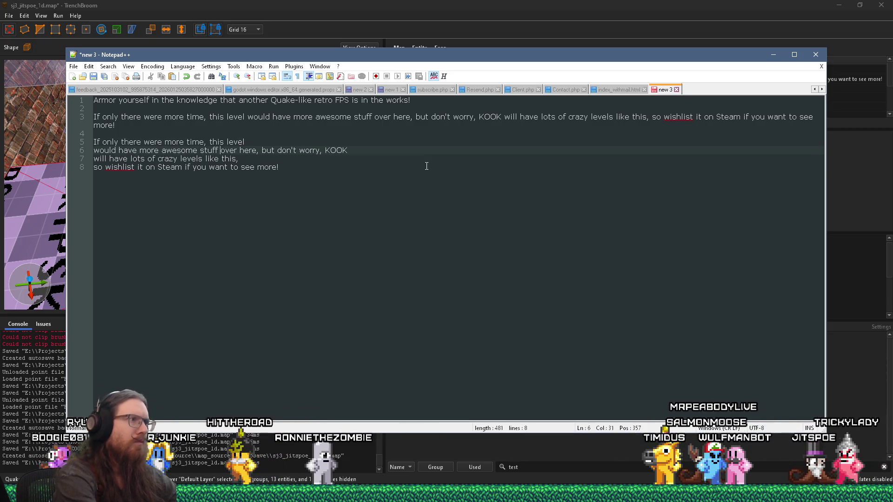
key("Delete")
key("Return")
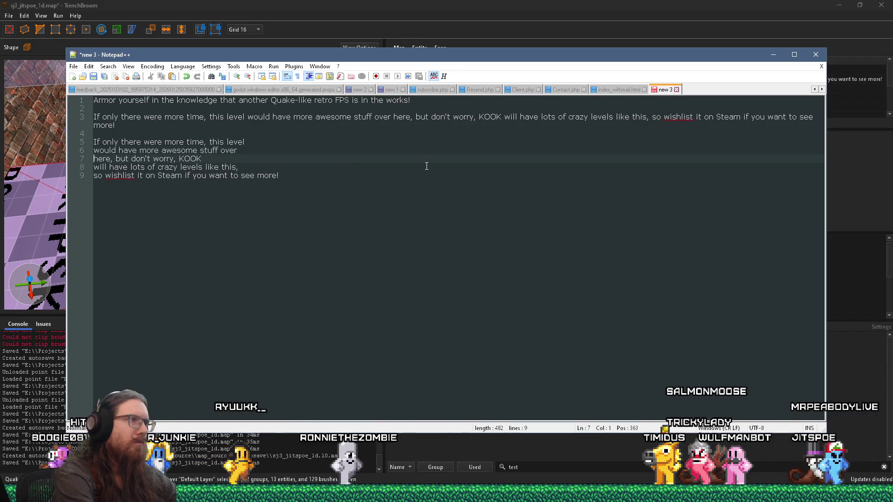
key("End")
key("Delete")
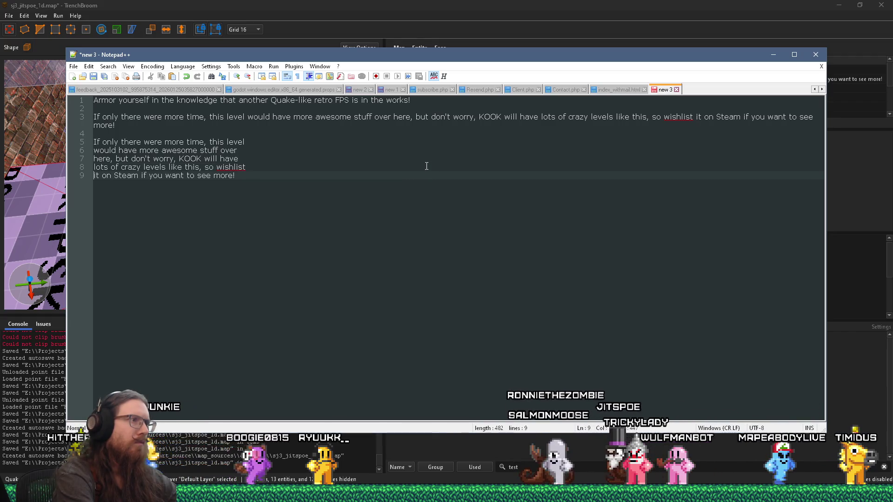
Step: Merge the remaining lines onto line 5, inserting literal \n between the phrases
key("End")
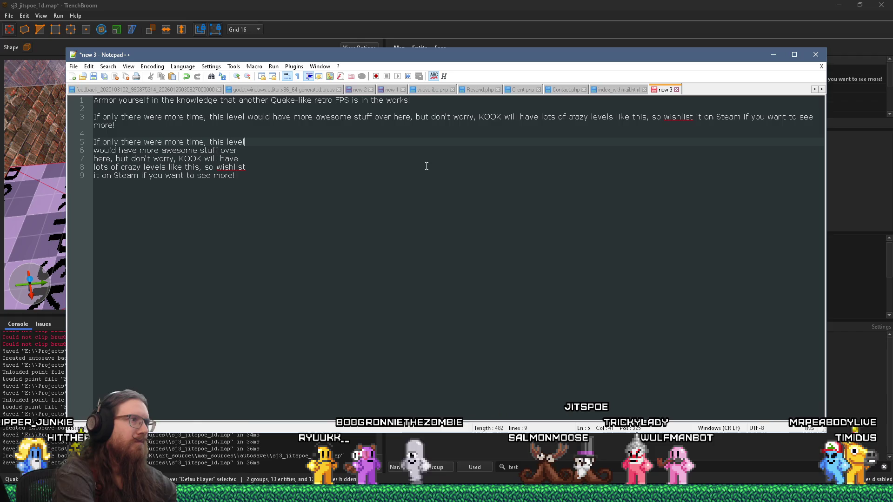
key("Delete")
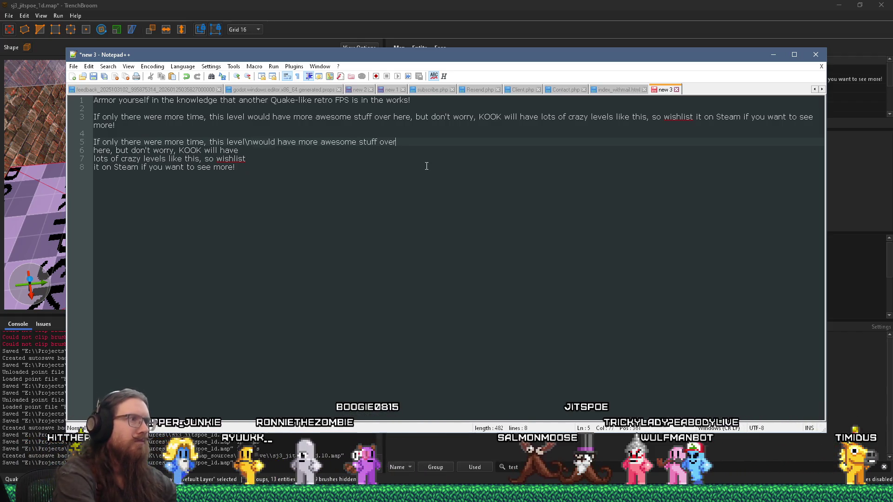
key("End")
type("\\n")
key("Delete")
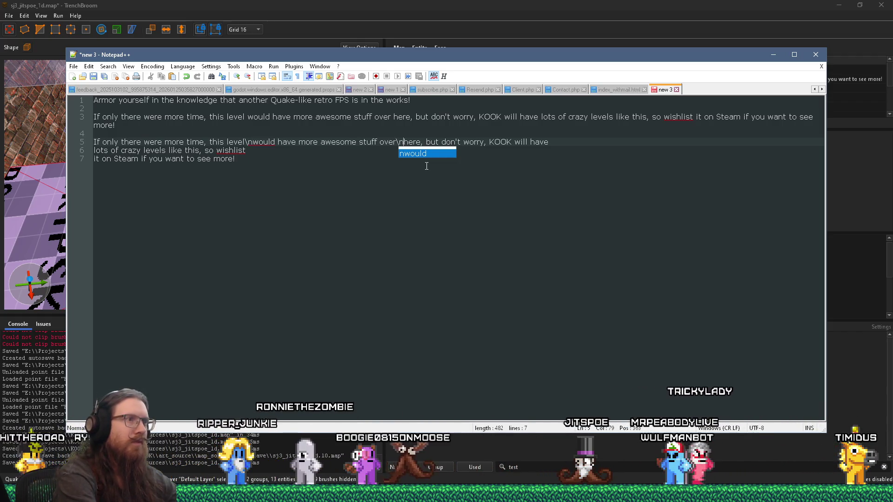
key("End")
type("\\n")
key("Delete")
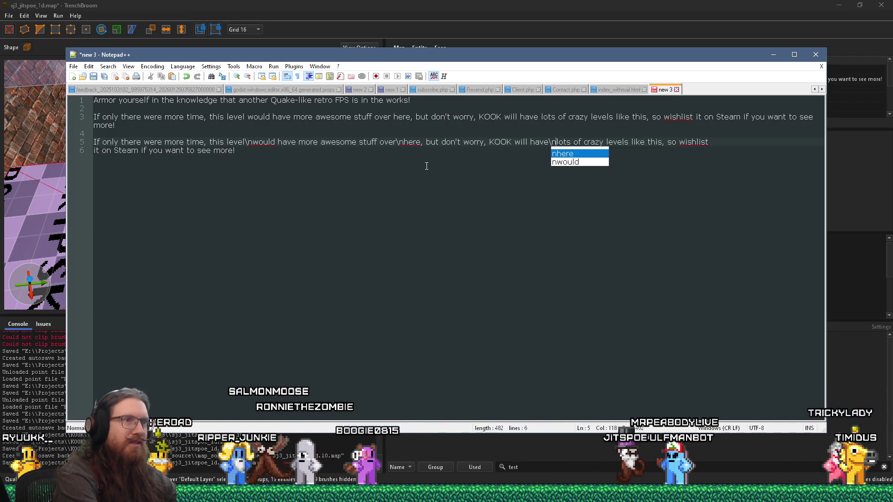
key("End")
type("n")
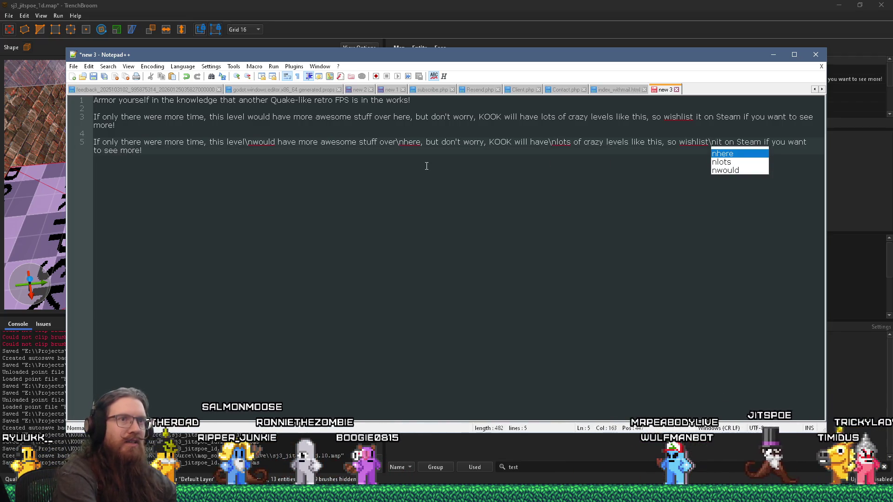
Step: Select the whole one-line message on line 5
key("shift+Home")
key("ctrl+shift+Right")
key("ctrl+shift+Right")
key("ctrl+shift+Right")
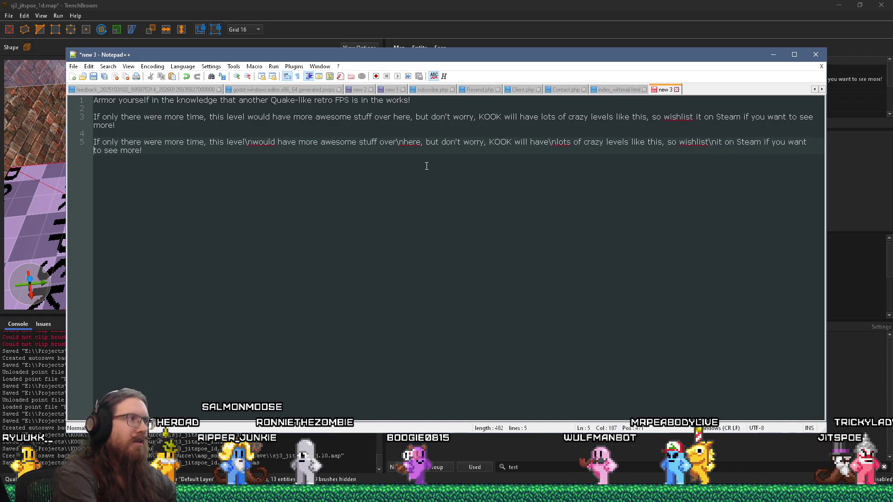
key("shift+Home")
key("ctrl+c")
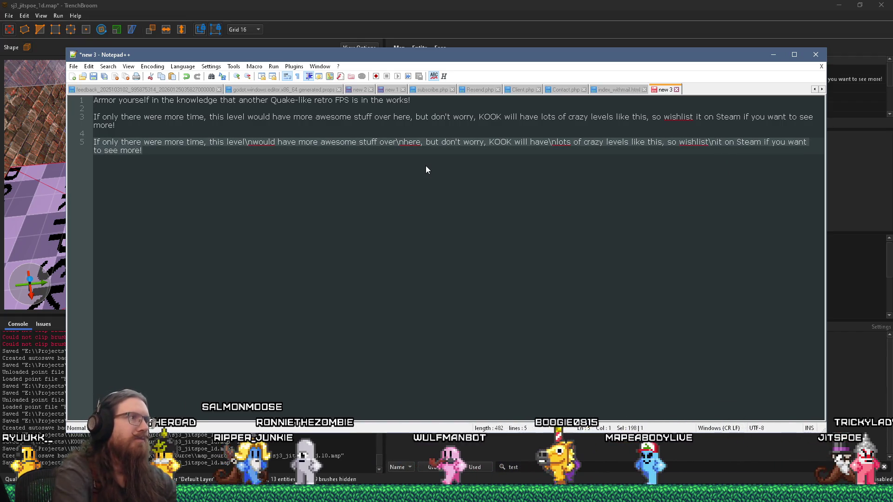
key("alt+Tab")
Step: Paste the \n-separated text as the trigger_textstory's message value and save the map
double_click(459, 79)
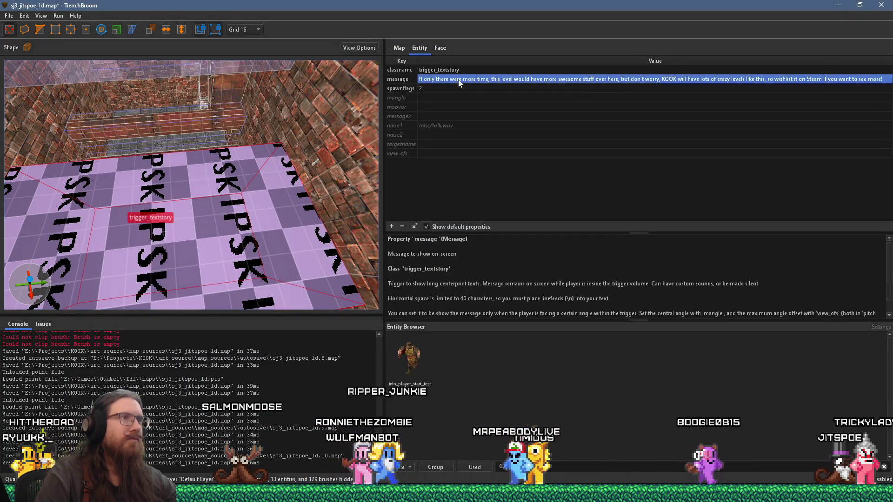
key("ctrl+v")
key("Return")
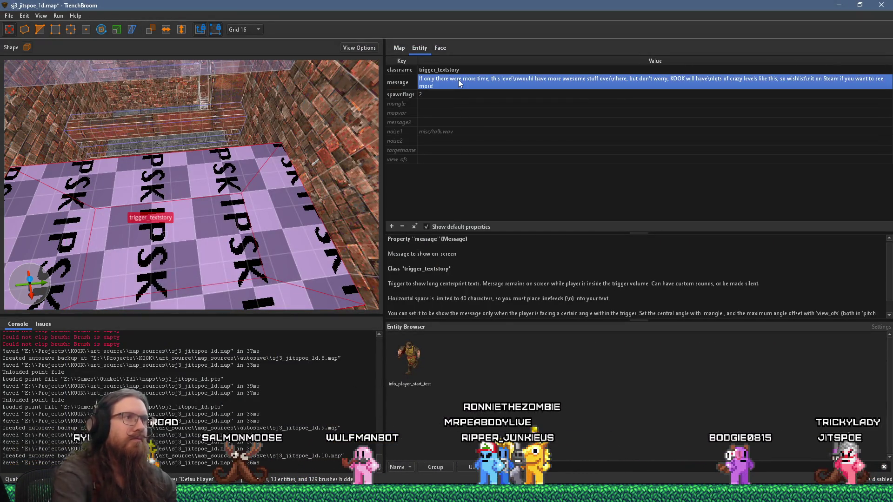
left_click(400, 94)
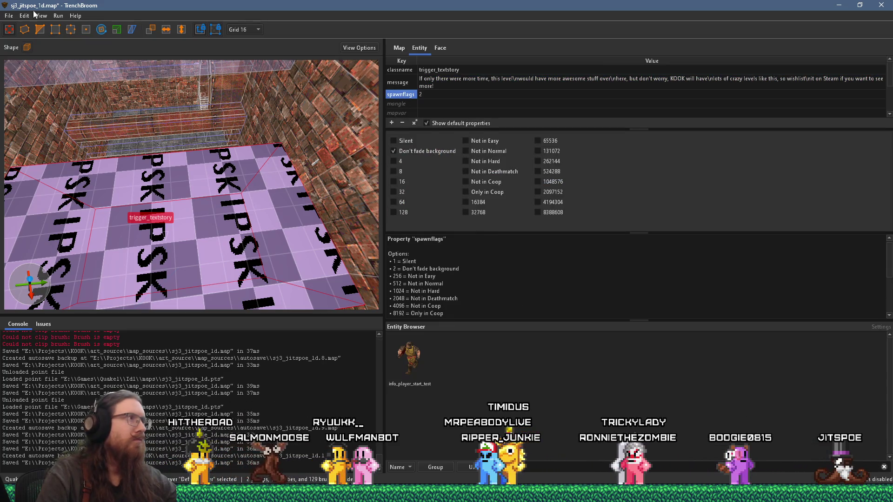
left_click(8, 17)
left_click(37, 65)
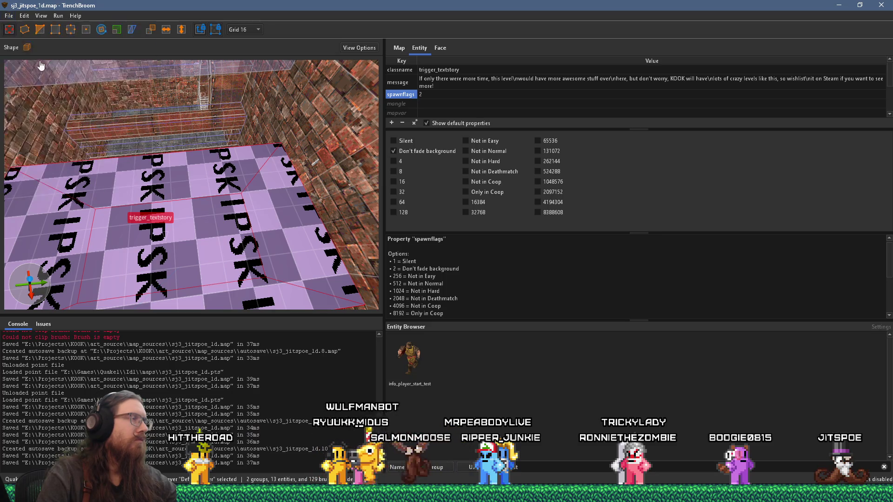
Step: Compile sj3_jitspoe_1d using the alkaline dev profile
left_click(57, 18)
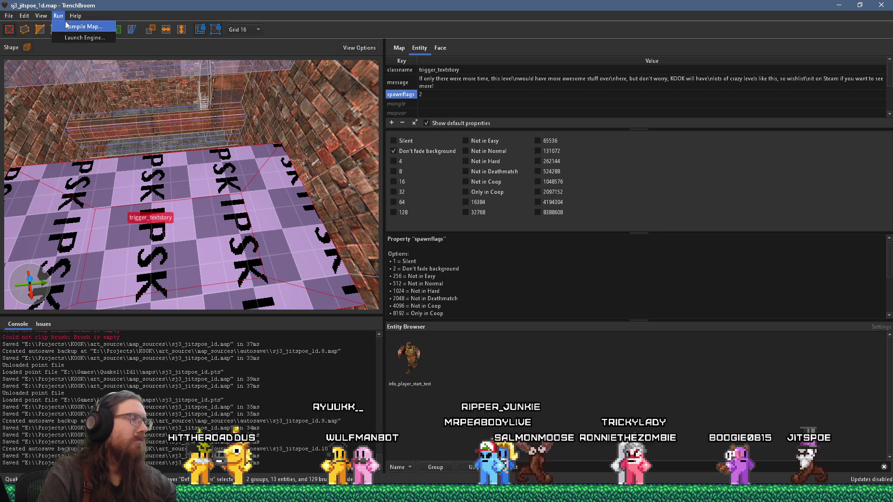
left_click(67, 27)
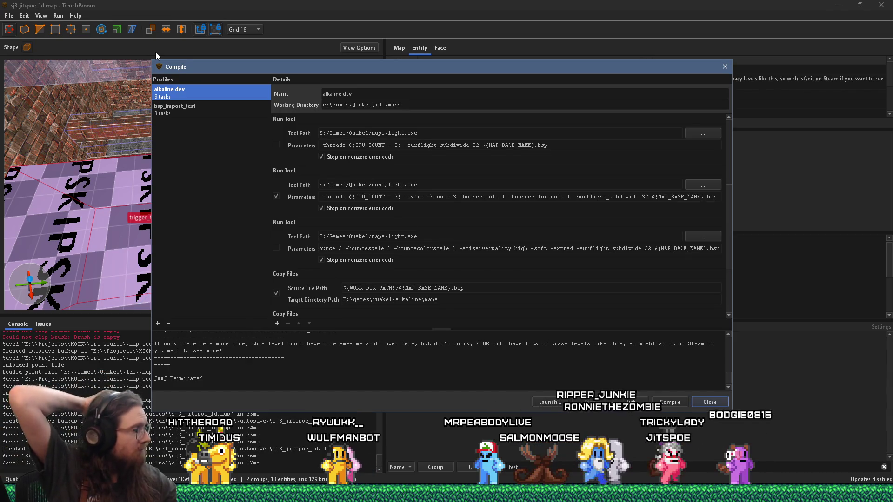
left_click(670, 402)
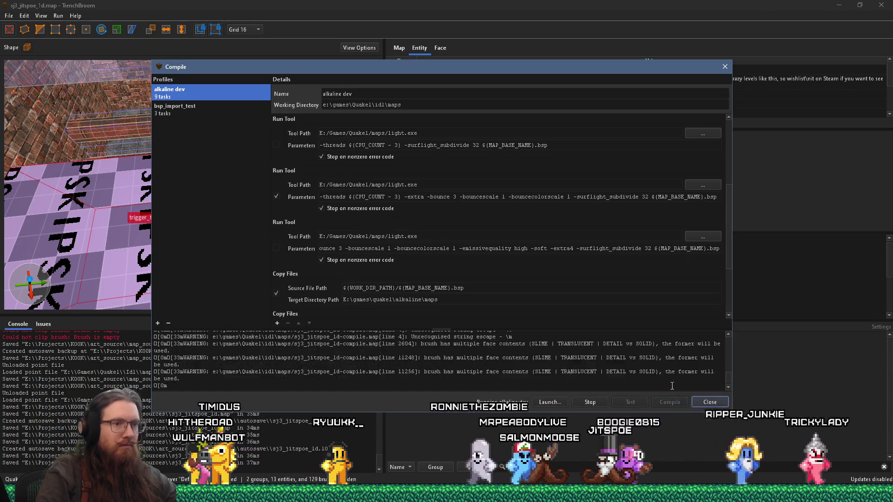
key("alt+Tab")
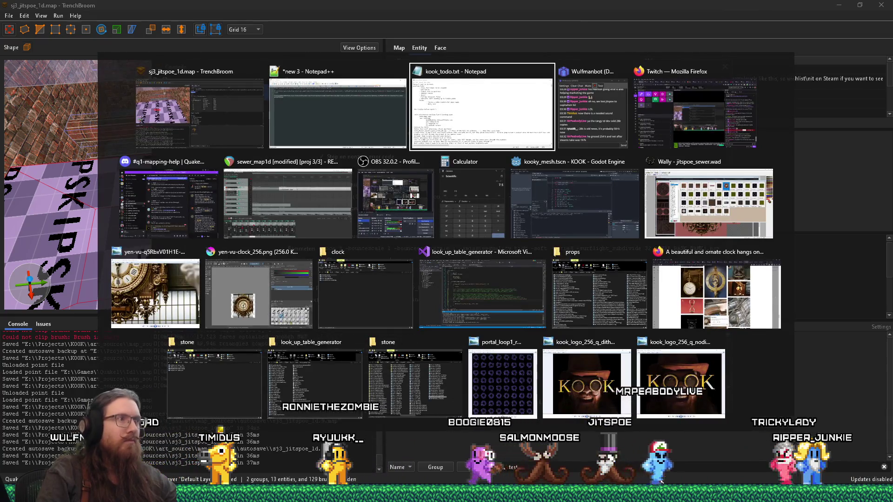
Step: Delete the long C3 cello note and flatten the mod wheel at a high value until bar 42
left_click(326, 205)
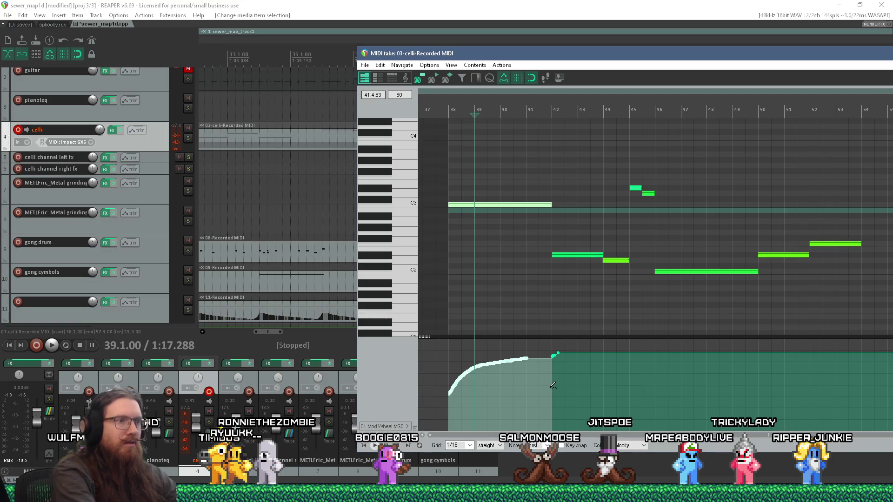
key("Delete")
mouse_move(450, 394)
left_mouse_down()
mouse_move(443, 355)
mouse_move(457, 393)
mouse_move(443, 352)
mouse_move(417, 362)
left_mouse_up()
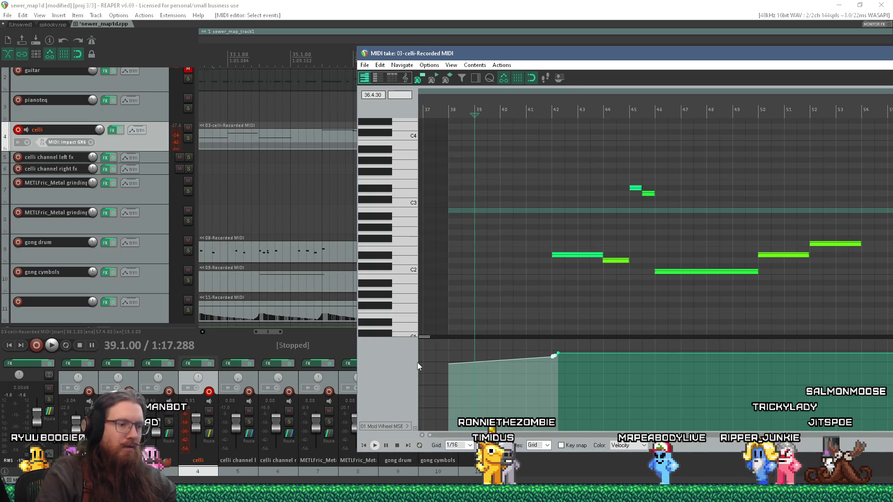
left_click(456, 353)
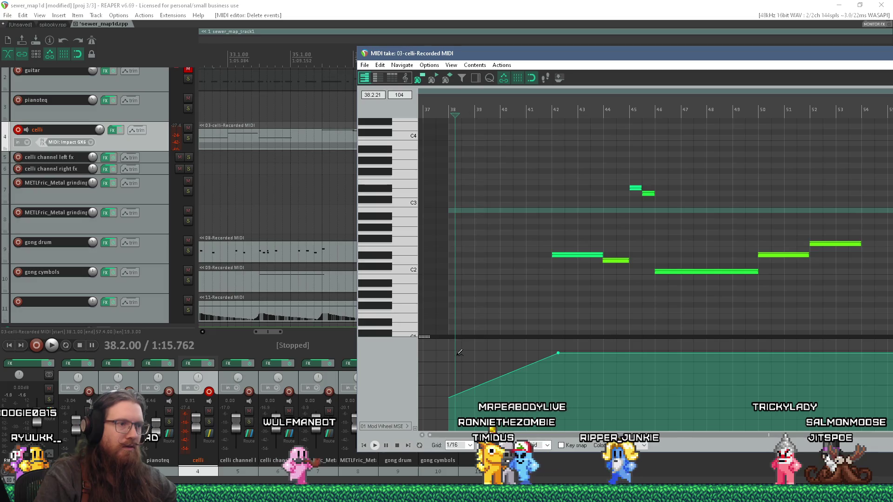
double_click(468, 353)
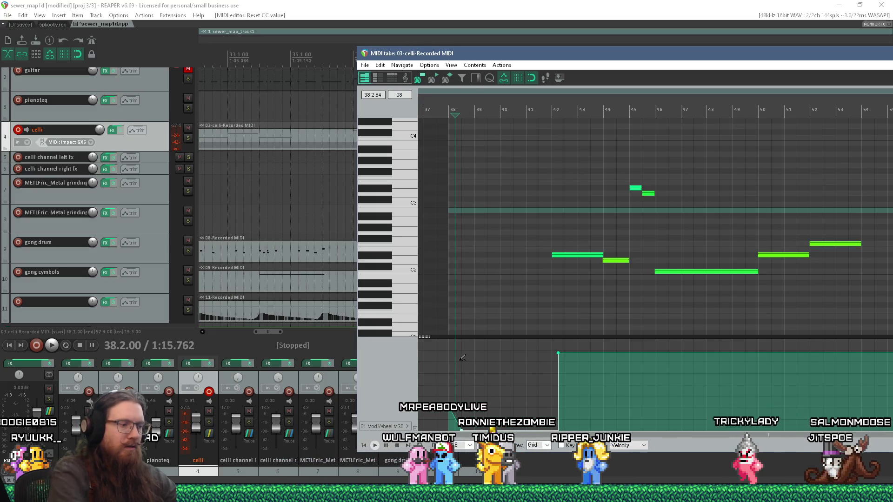
left_click(461, 354)
double_click(461, 349)
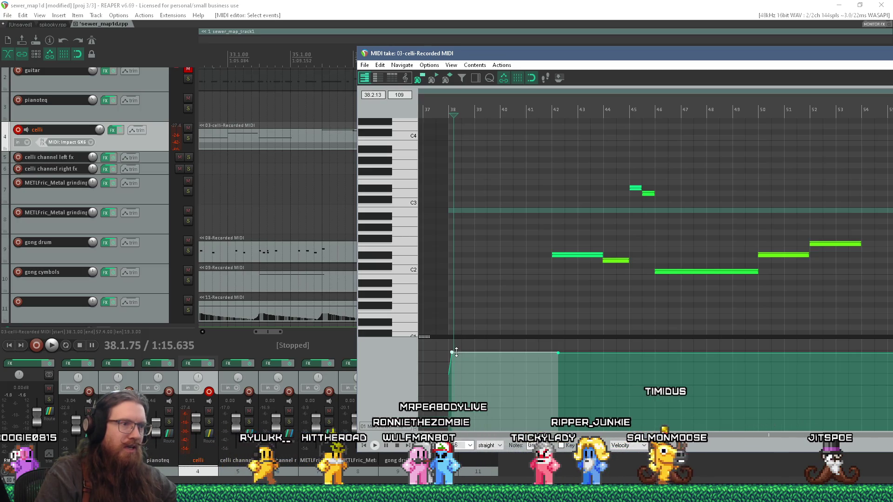
left_click(436, 351)
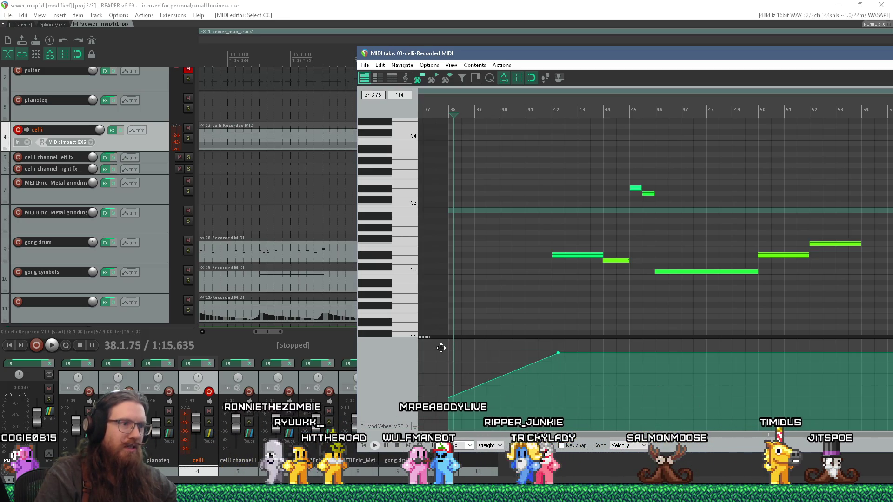
left_click(446, 348)
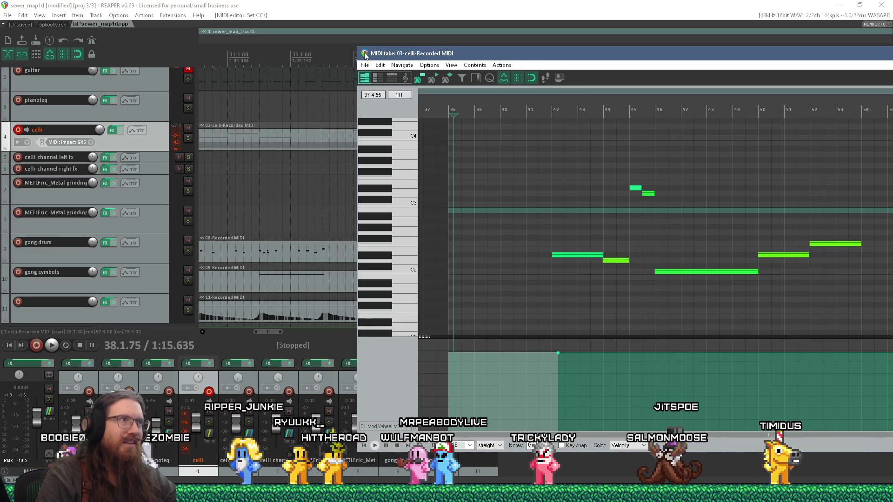
left_click(365, 65)
left_click(372, 160)
Step: Play the arrangement from bar 37 to hear the change, then stop
left_click(372, 170)
key("space")
scroll(372, 170, "up", 3)
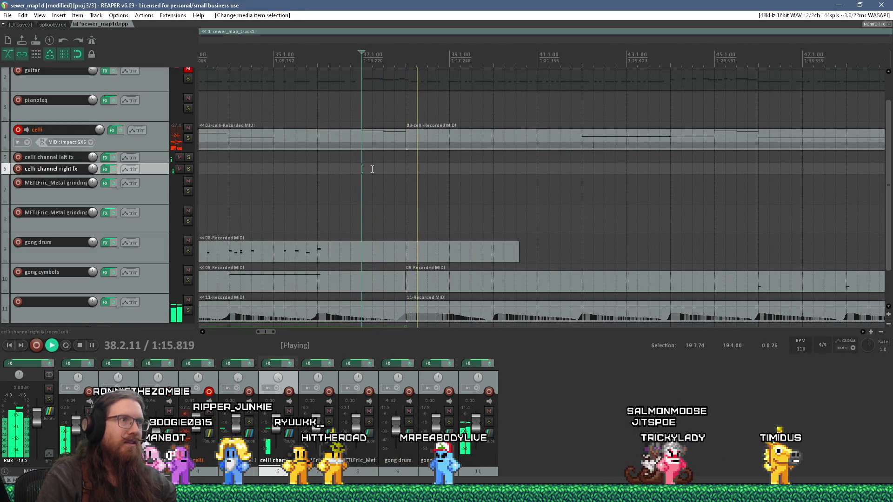
scroll(372, 169, "down", 4)
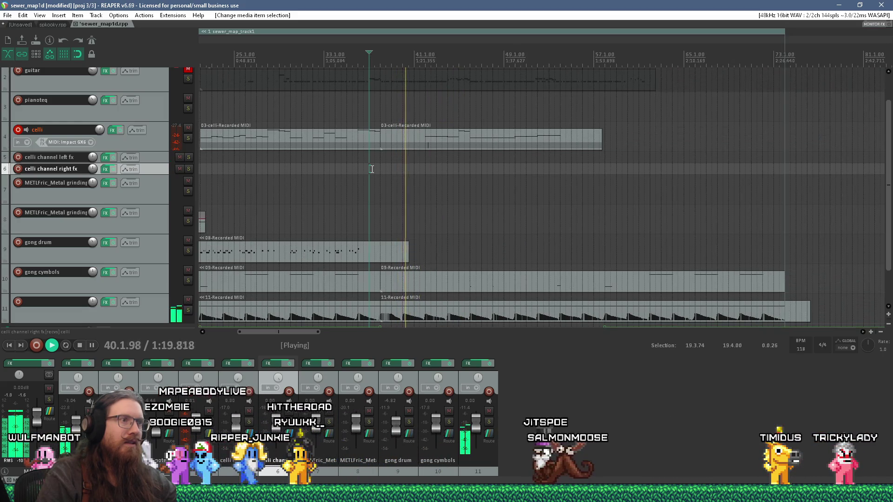
scroll(372, 169, "up", 4)
key("space")
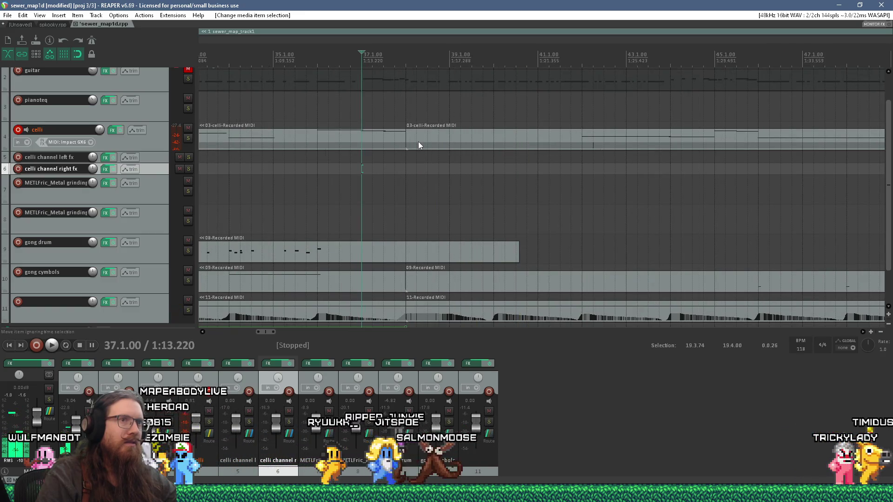
Step: Open the 03-celli MIDI item after bar 37 in the MIDI editor
left_click(417, 141)
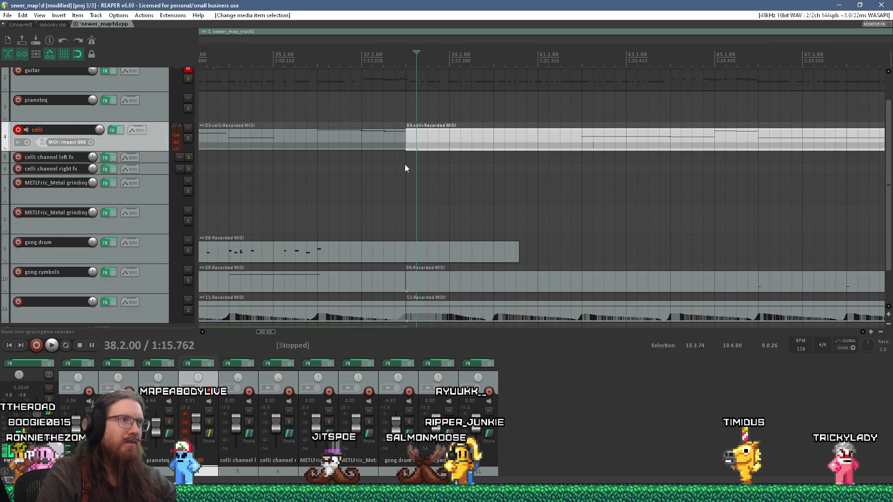
double_click(406, 138)
scroll(484, 259, "up", 5)
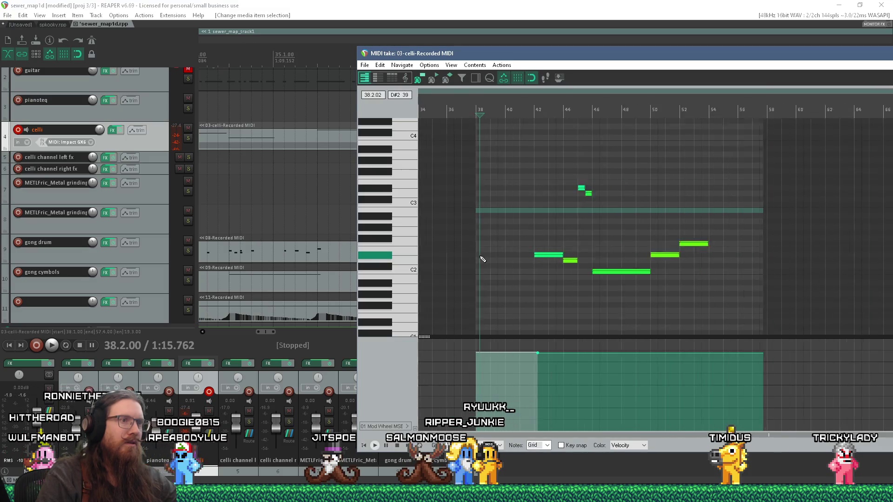
Step: Draw a long cello note from bar 38 to bar 42 and play it back from there
scroll(480, 221, "up", 3)
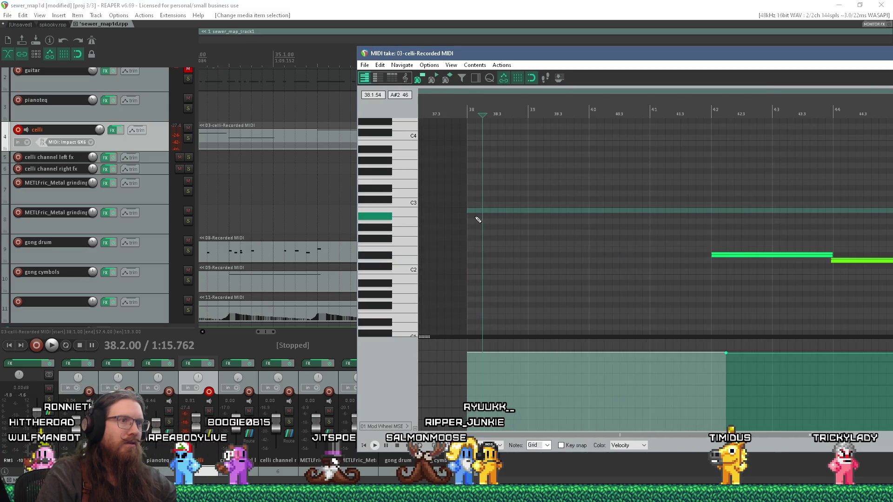
mouse_move(470, 211)
left_mouse_down()
mouse_move(705, 210)
mouse_move(670, 217)
left_mouse_up()
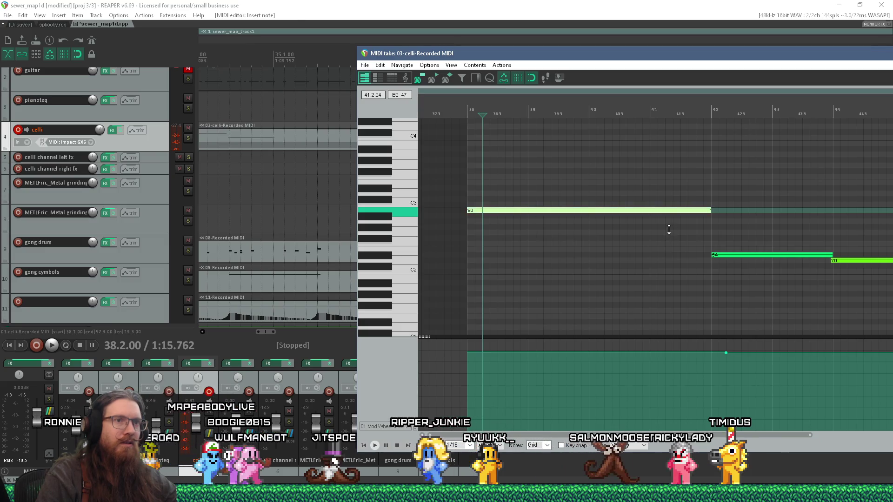
key("Escape")
left_click(397, 188)
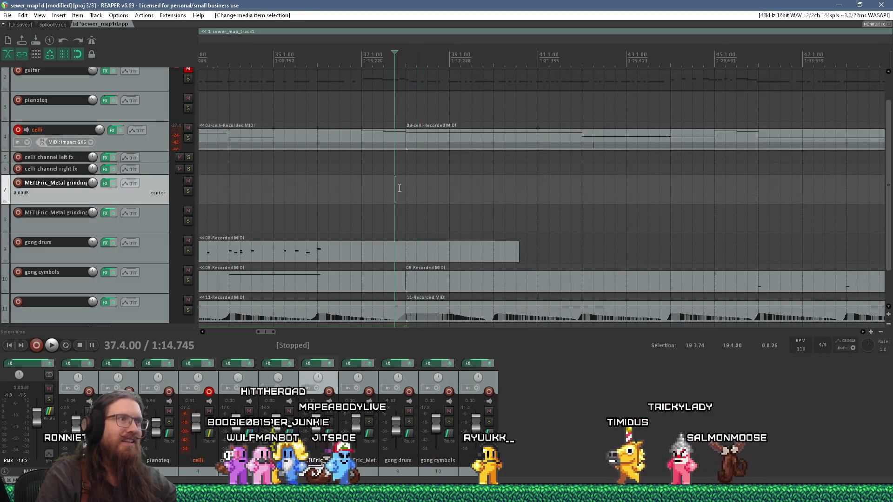
key("space")
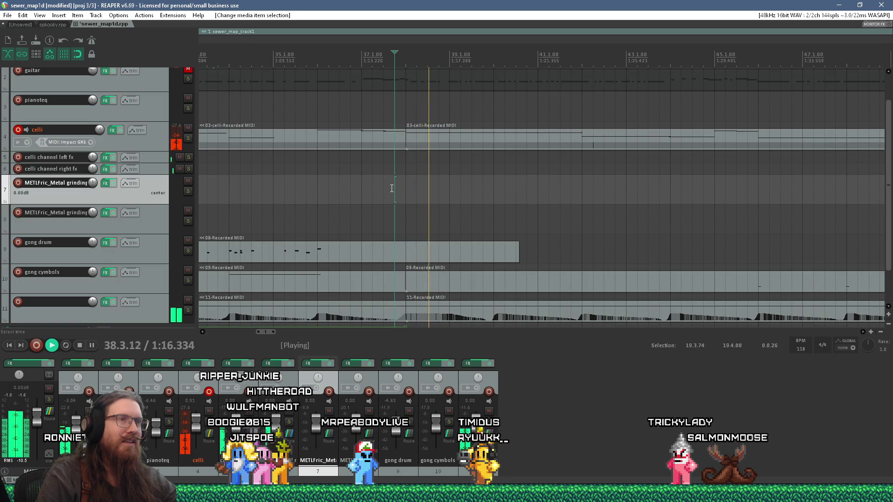
Step: Raise the long note at bar 38 one semitone from B2 to C3
left_click(420, 144)
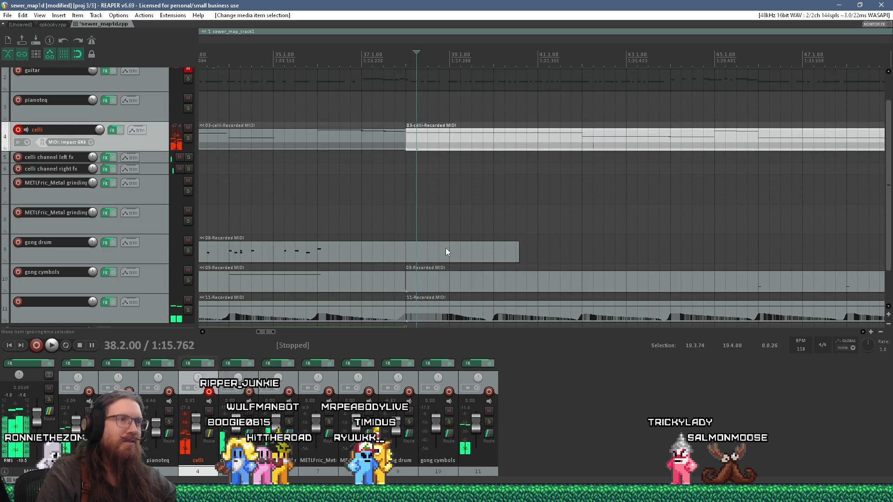
double_click(440, 147)
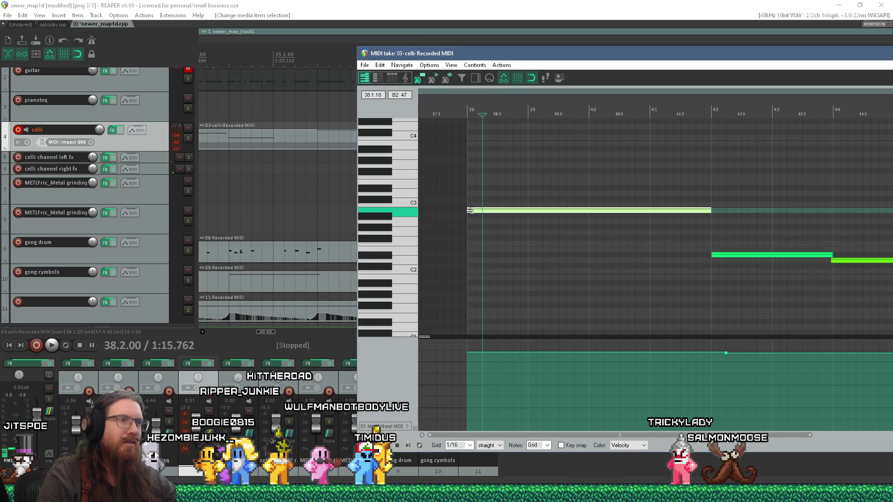
left_click_drag(473, 215, 473, 209)
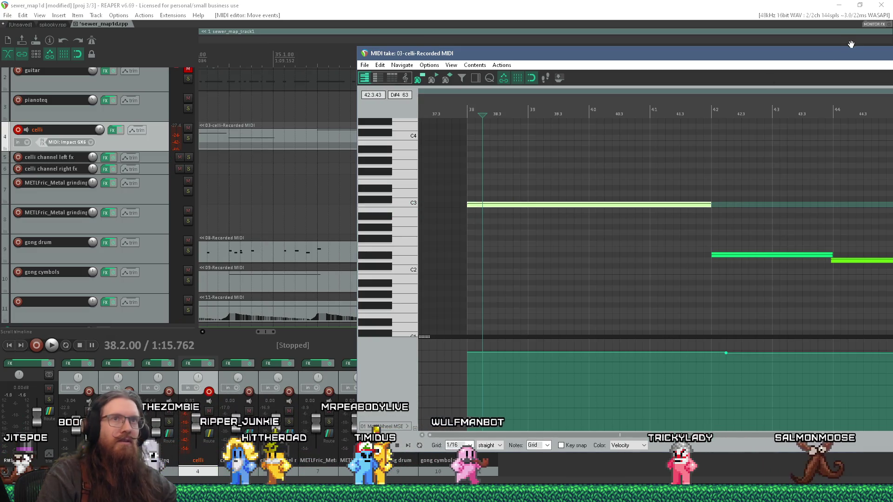
double_click(358, 55)
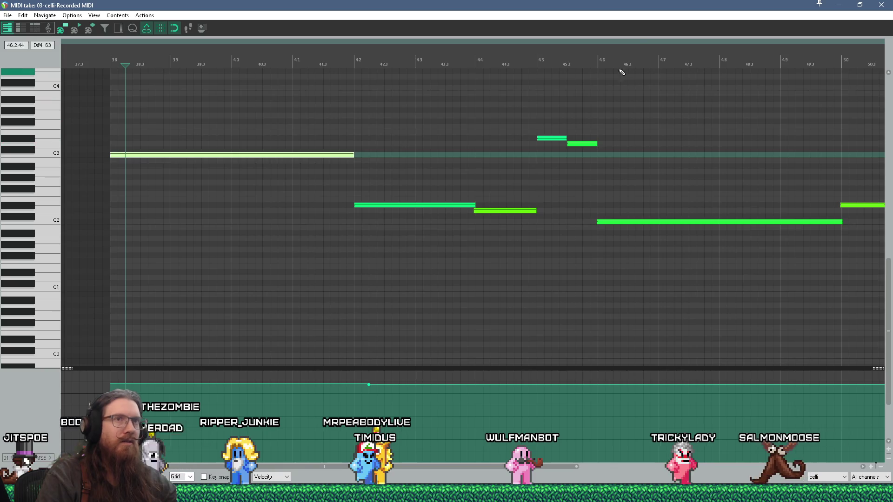
left_click(860, 5)
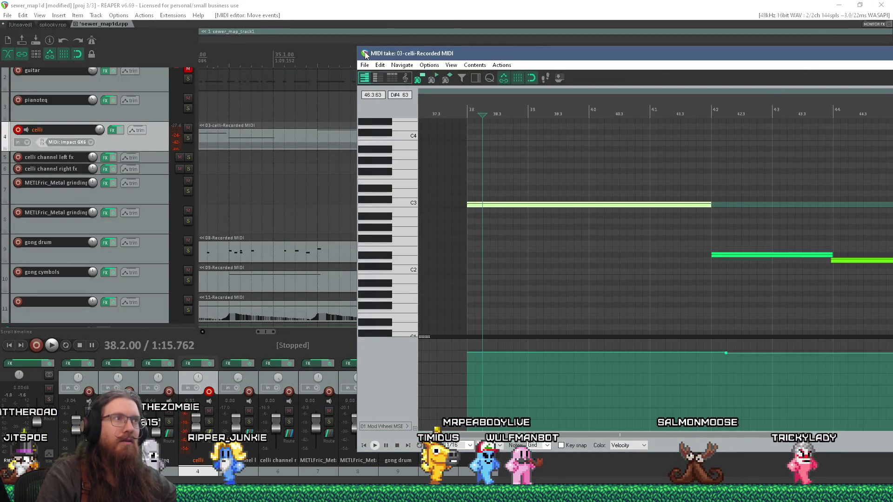
key("Escape")
Step: Walk the lit brick corridor of the sj3_jitspoe_1d playtest up to the ornate clock
key("alt+Tab")
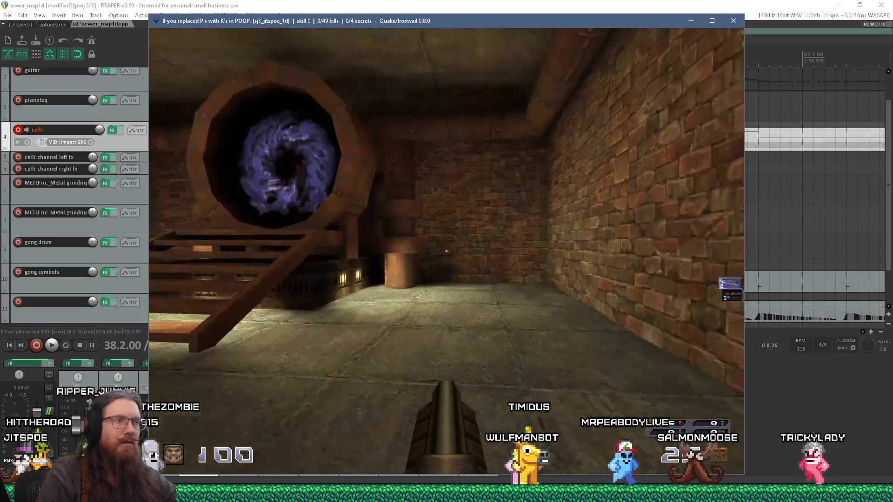
key("w")
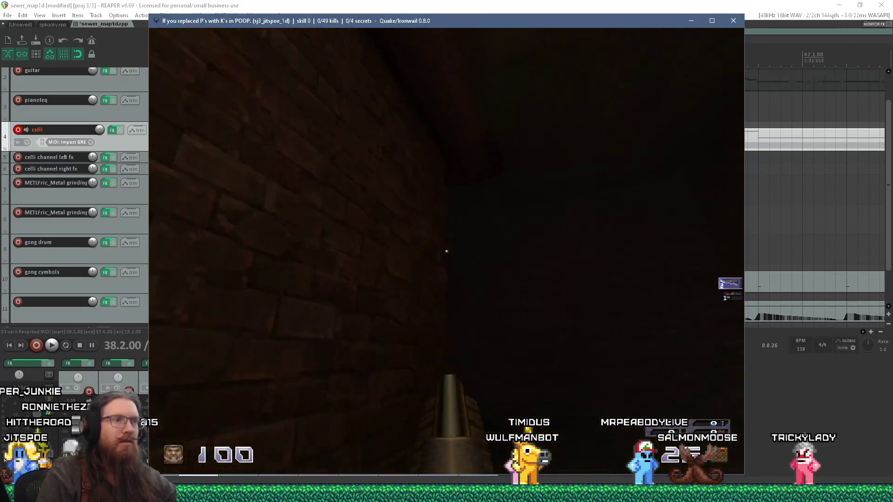
key("w")
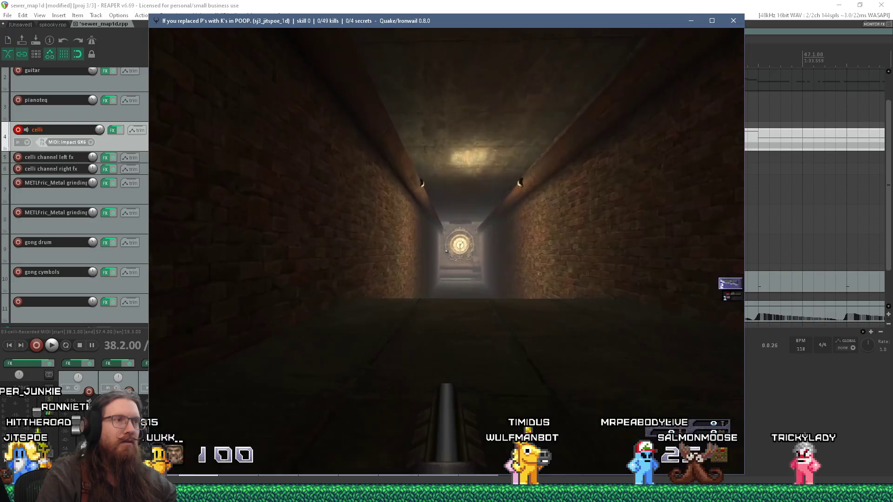
key("w")
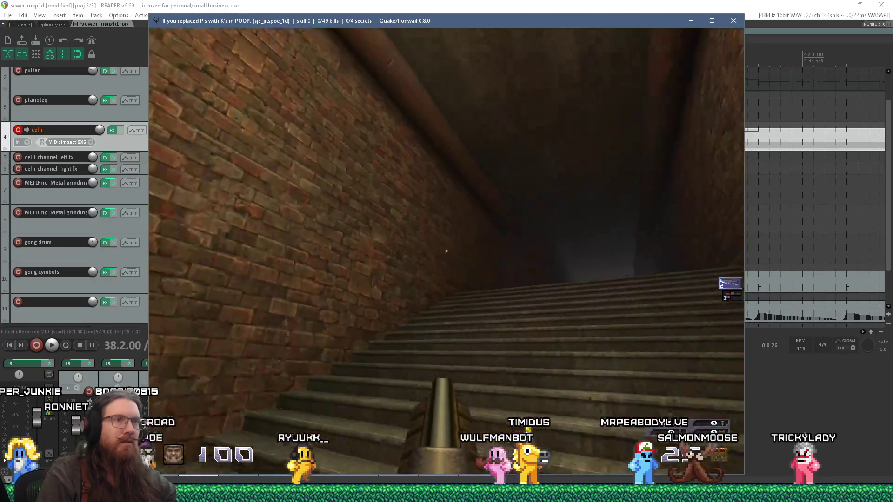
key("w")
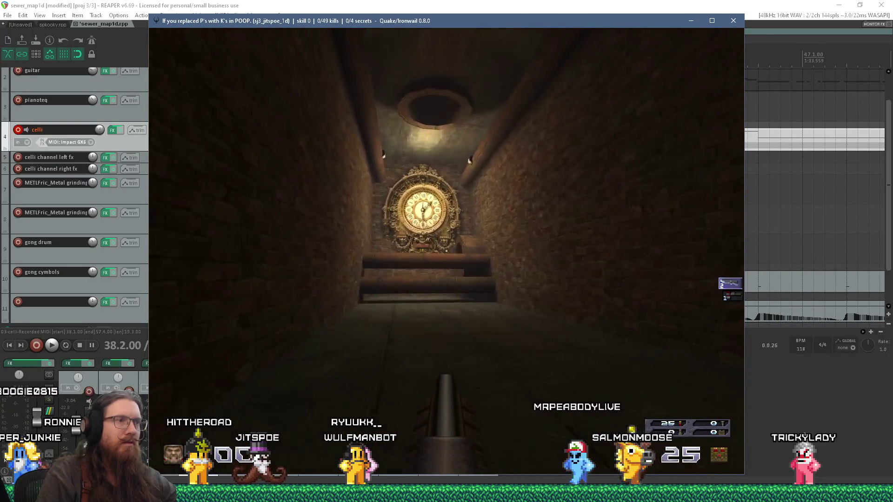
key("w")
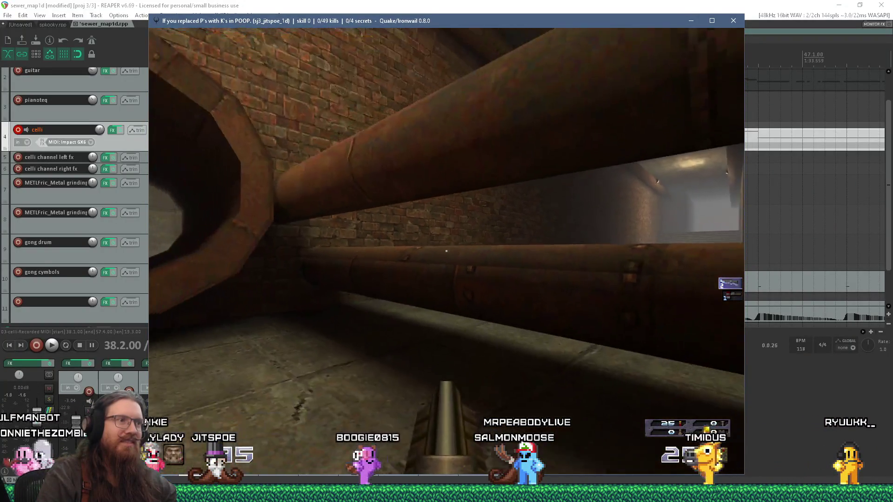
key("w")
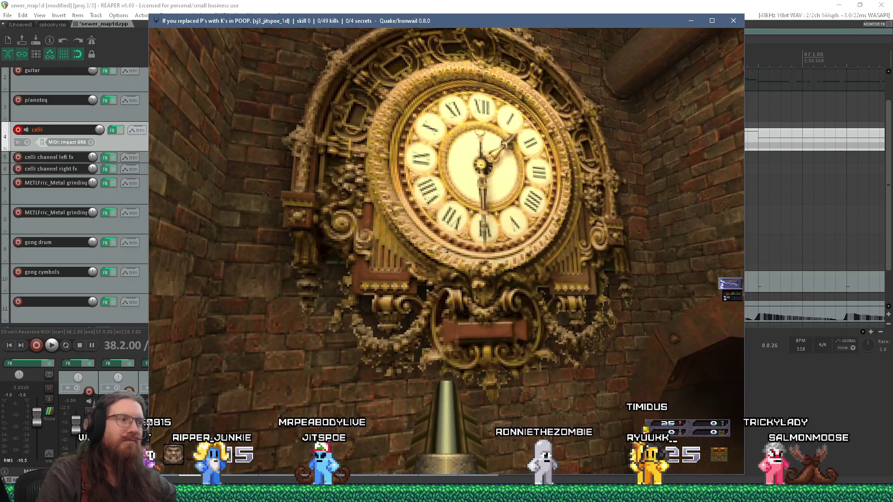
Step: Back away to frame the clock and pipes, take an F12 screenshot, and confirm it in the console
key("s")
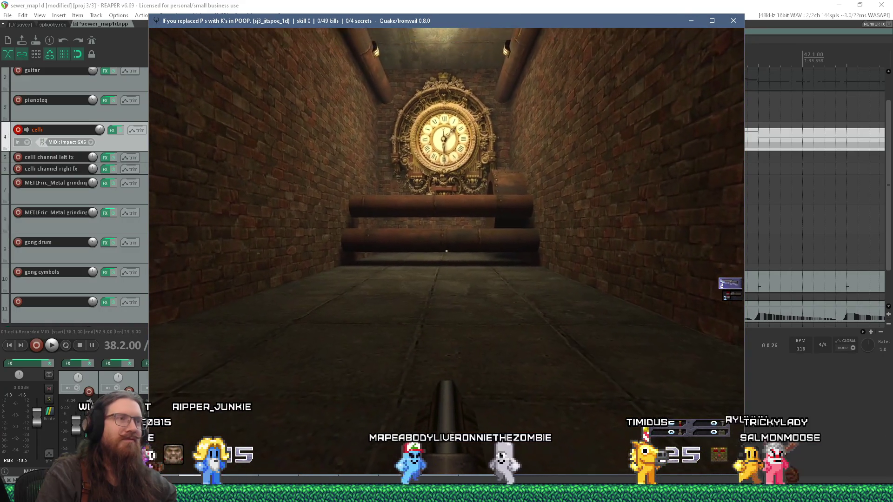
key("s")
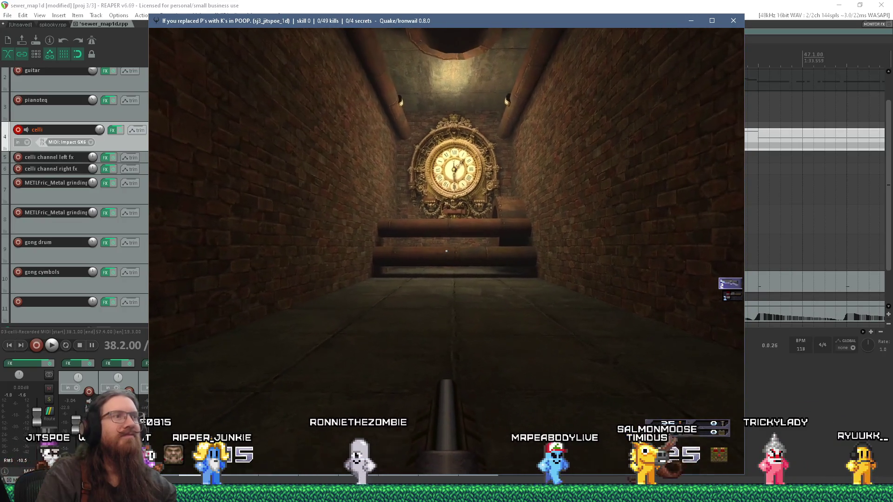
key("s")
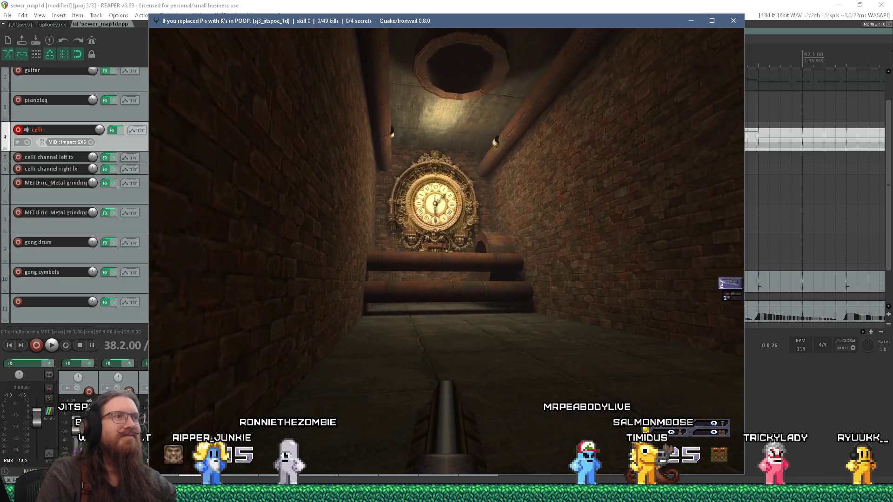
key("s")
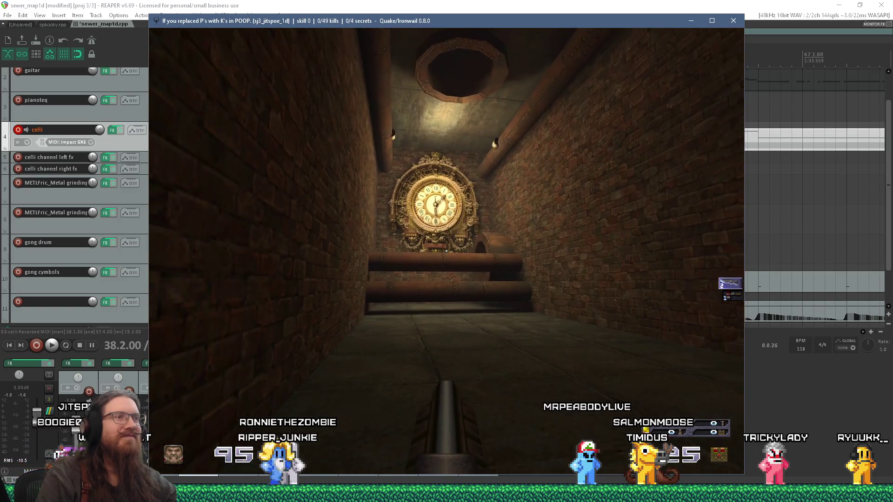
key("F12")
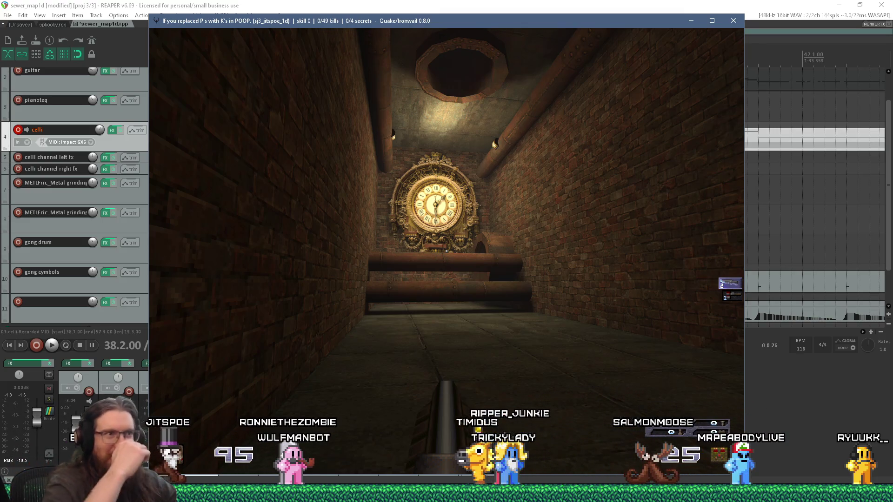
key("grave")
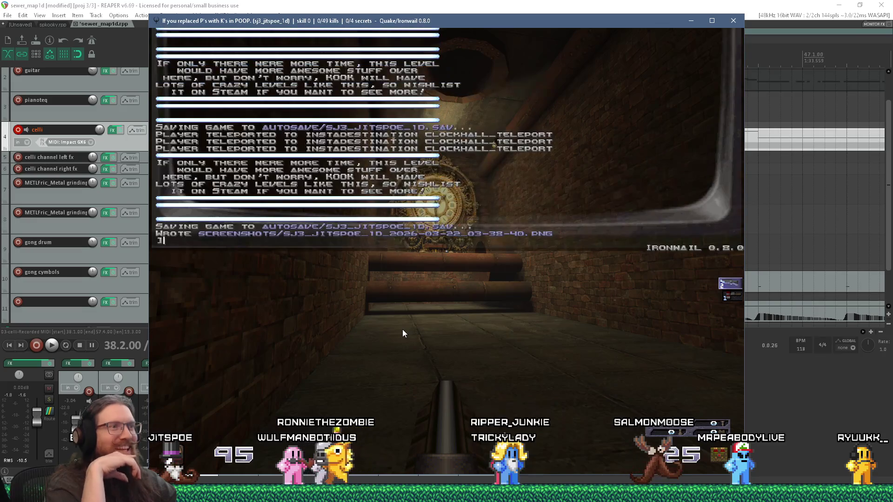
key("super+w")
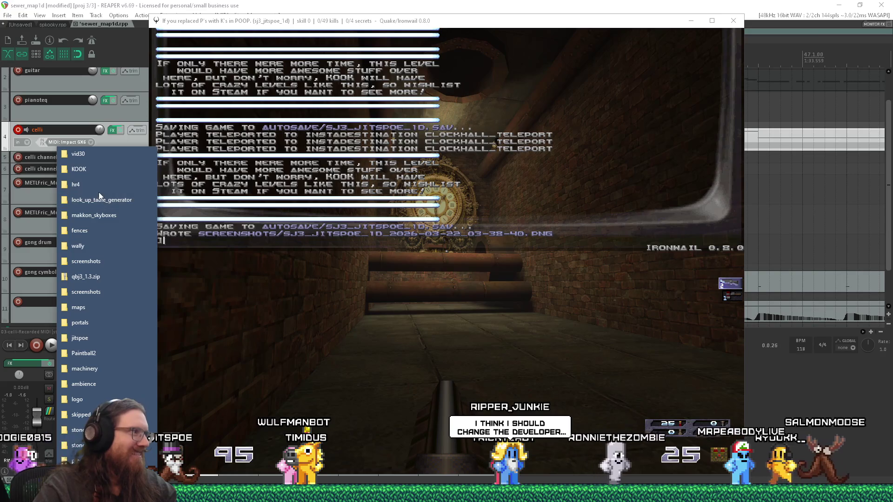
Step: Open the newest clock-hall PNG from the screenshots folder in Windows Photo Viewer
left_click(80, 292)
double_click(488, 375)
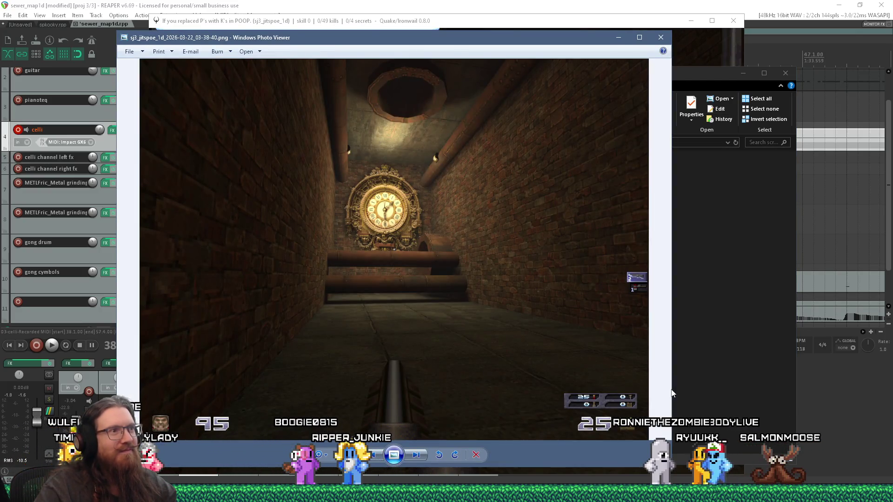
key("alt+Tab")
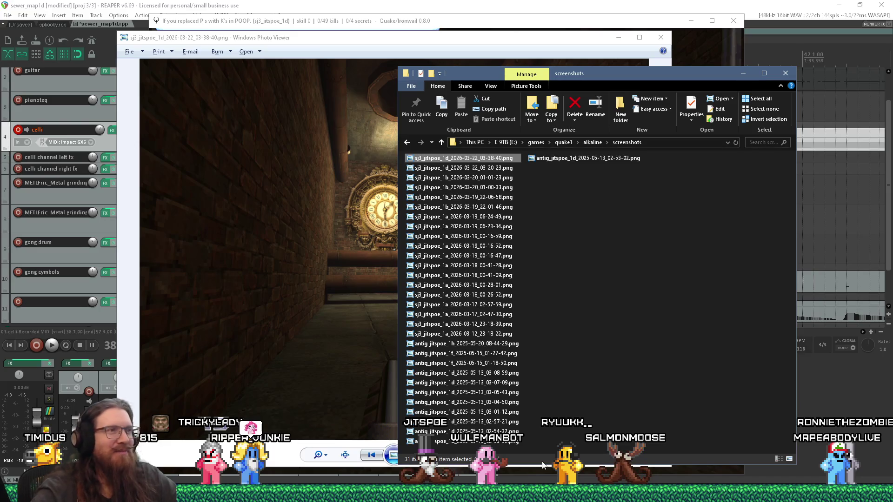
mouse_move(485, 71)
left_mouse_down()
mouse_move(610, 85)
mouse_move(585, 61)
left_mouse_up()
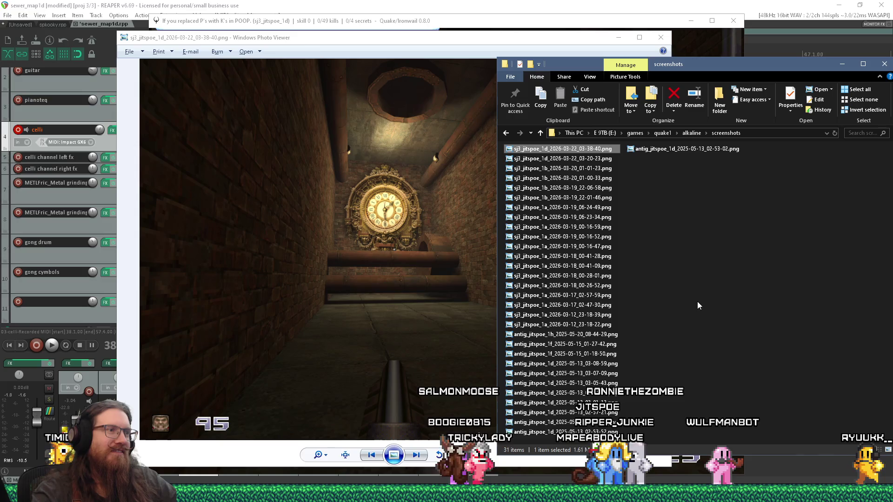
key("alt+Tab")
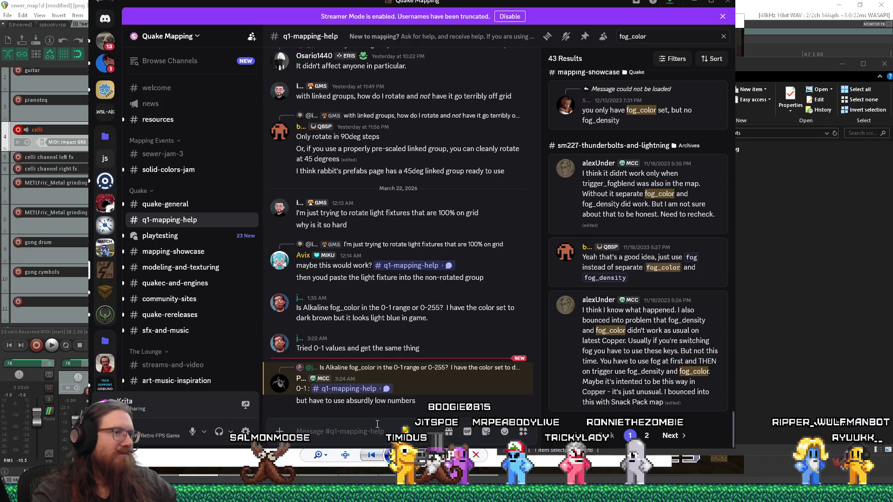
scroll(356, 396, "up", 10)
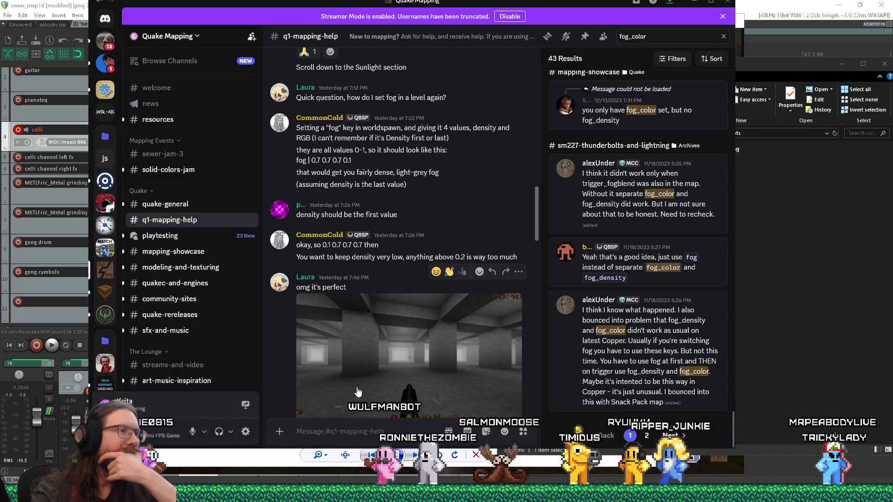
scroll(358, 392, "down", 1)
scroll(358, 392, "up", 2)
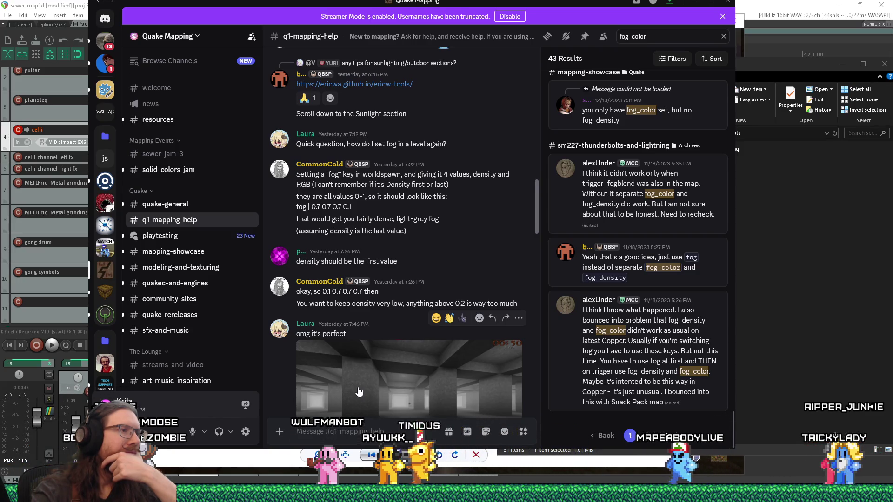
scroll(359, 392, "down", 4)
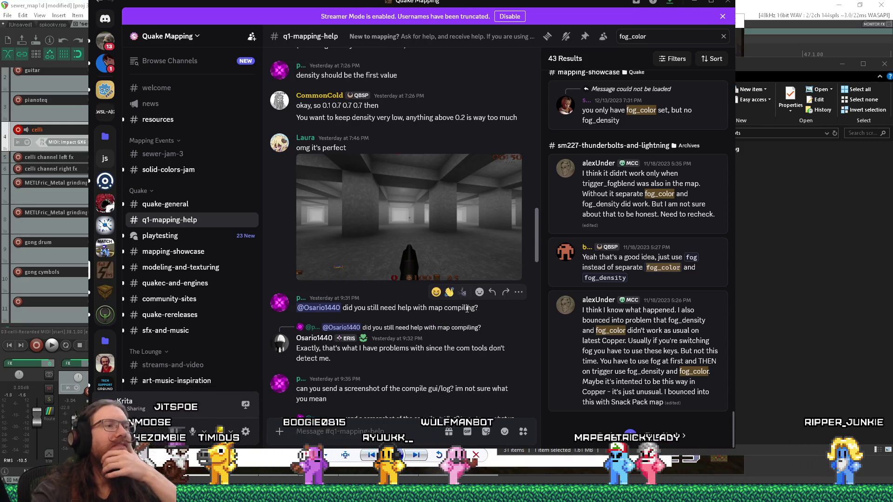
left_click_drag(537, 239, 522, 427)
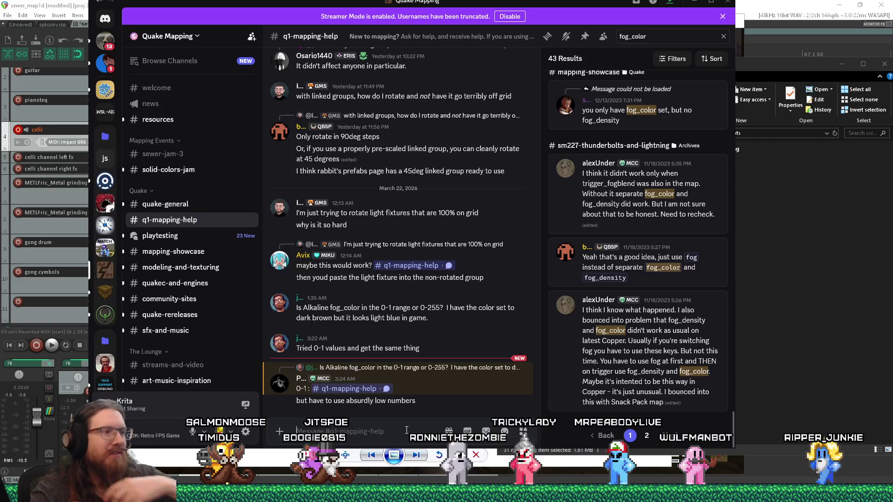
key("alt+Tab")
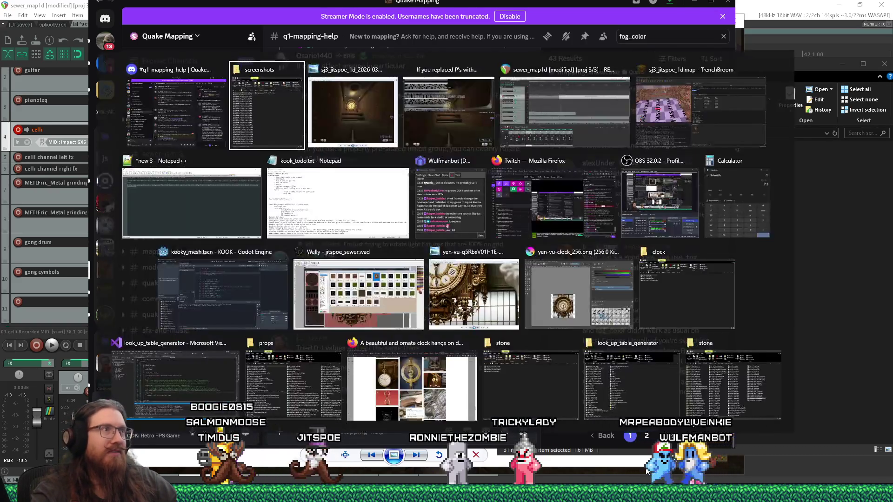
Step: Walk around the sewer pipes to line up a view down the pipe-crossed corridor
key("alt+Tab")
key("alt+Tab")
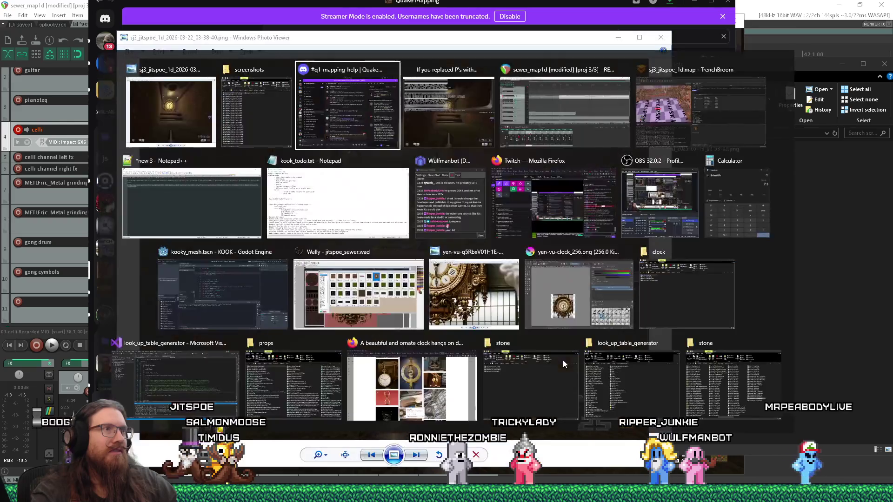
key("w")
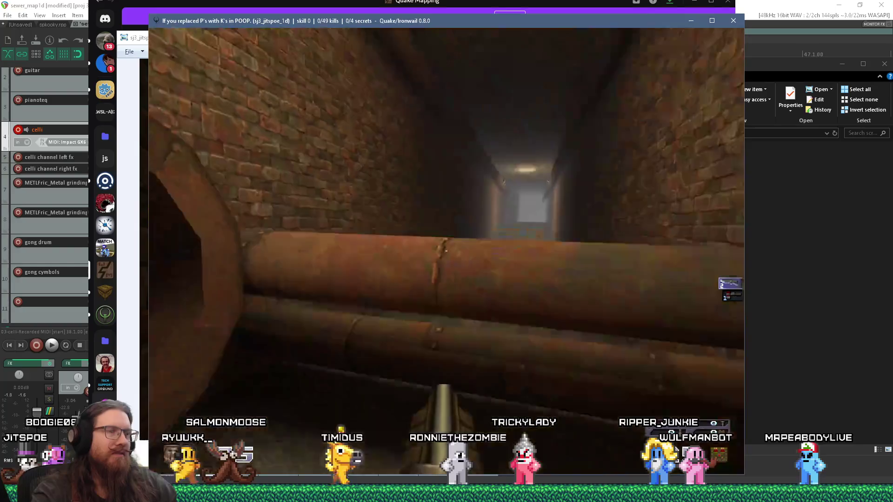
key("w")
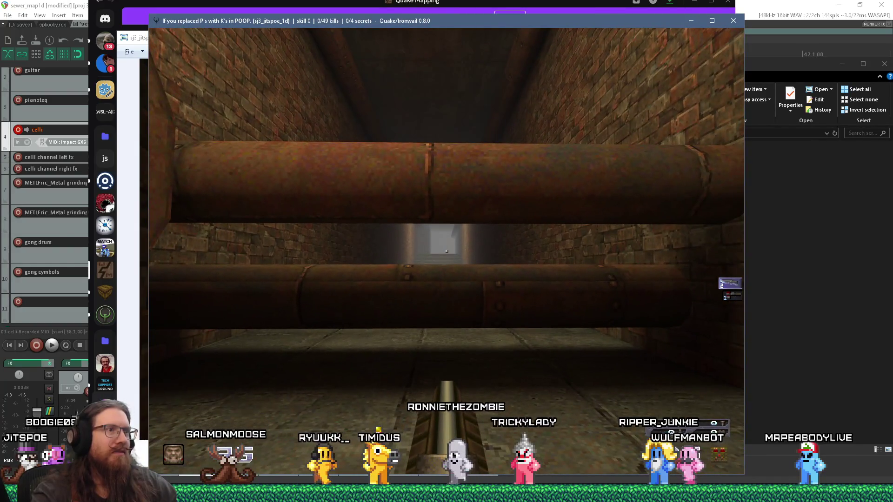
key("w")
key("s")
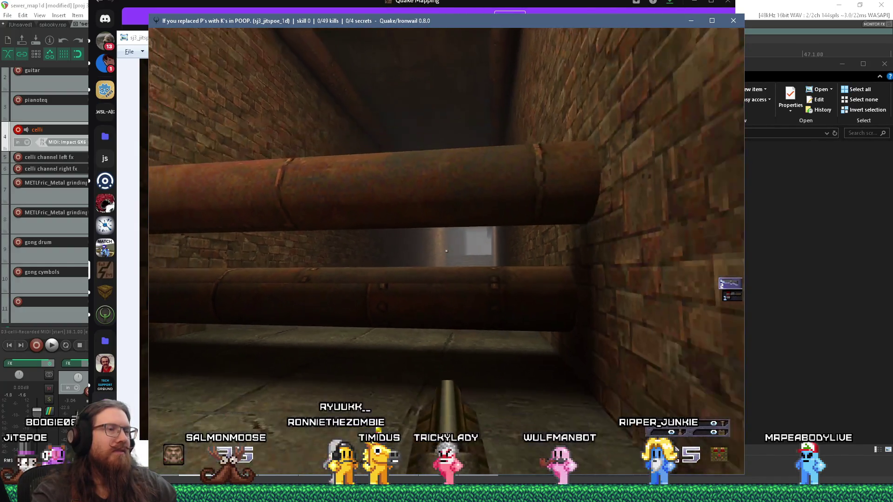
key("w")
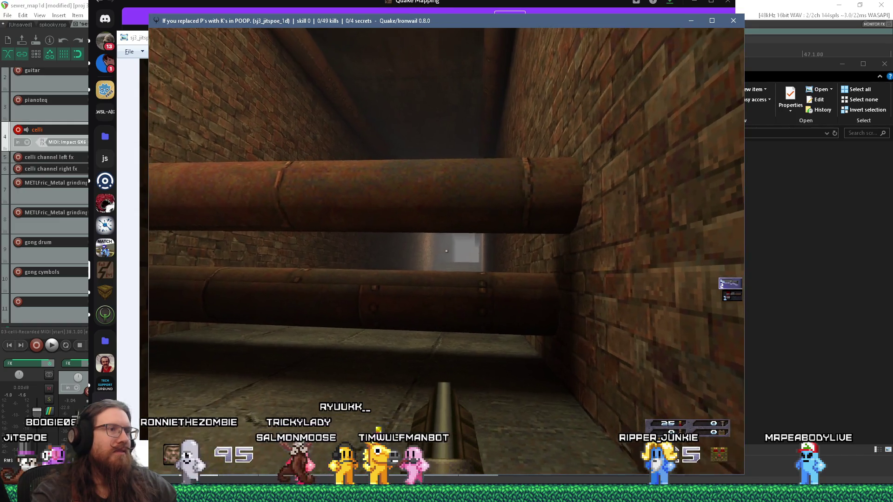
key("s")
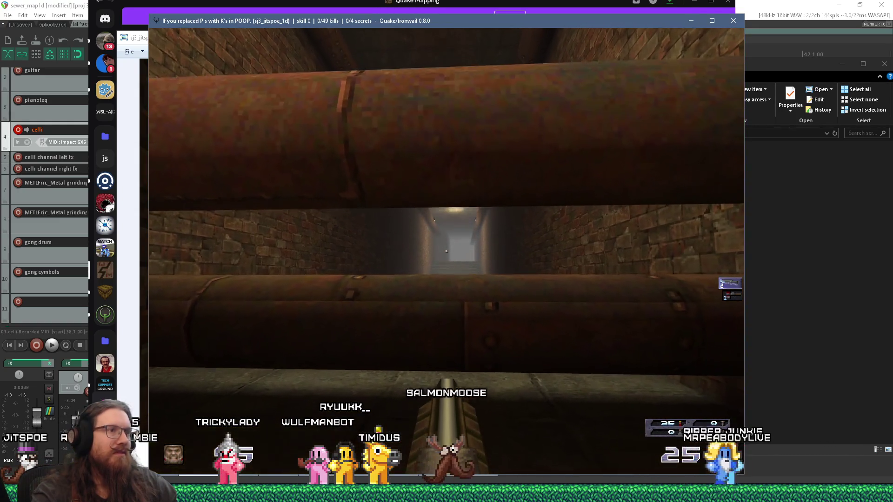
key("w")
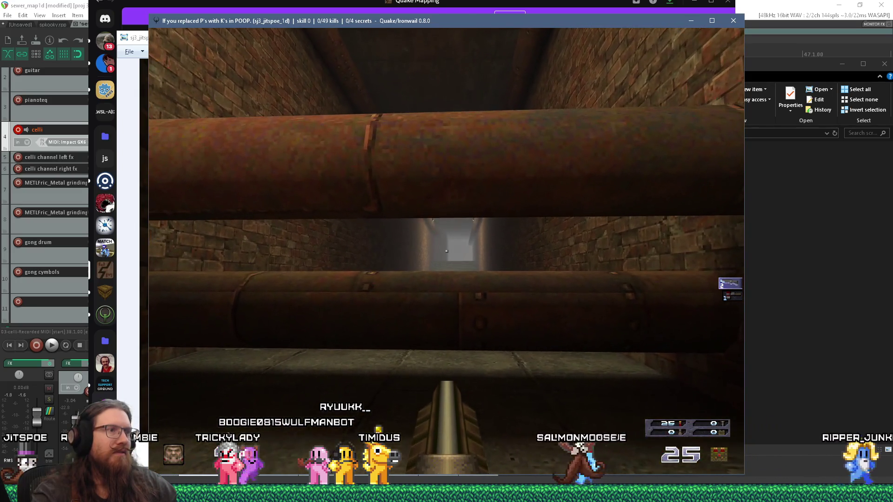
Step: Quit Ironwail from the game console
key("grave")
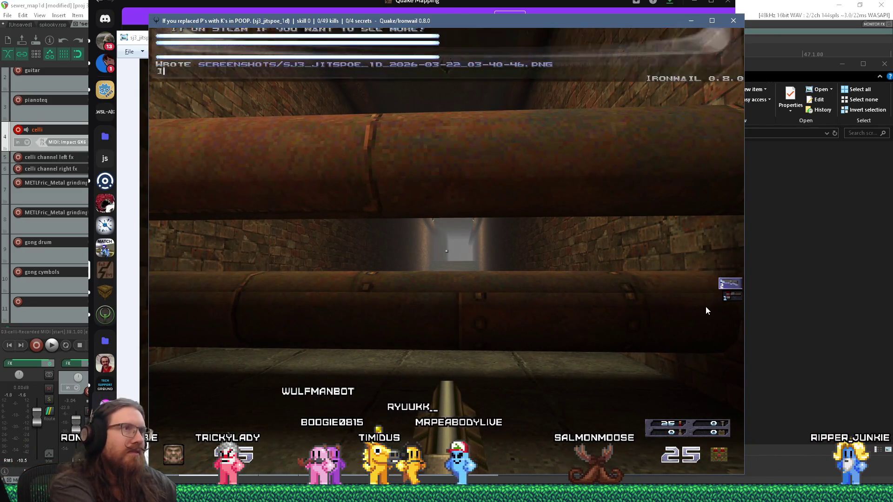
type("ou")
key("Return")
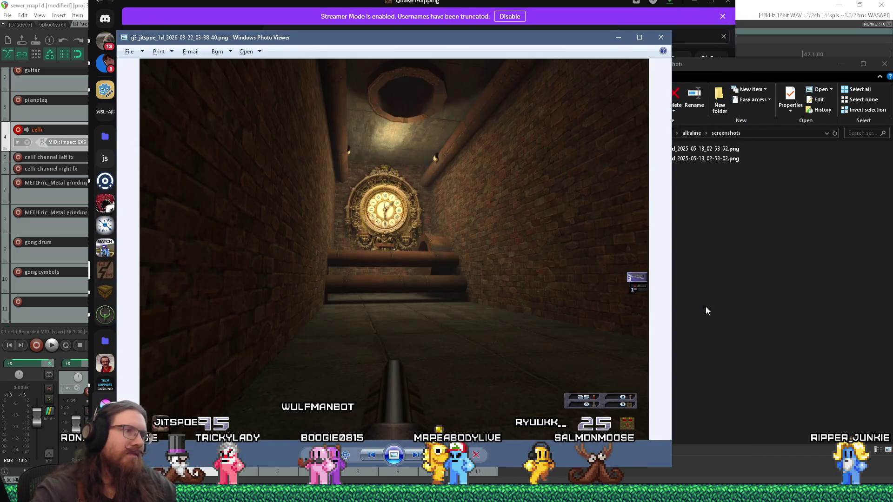
key("alt+Tab")
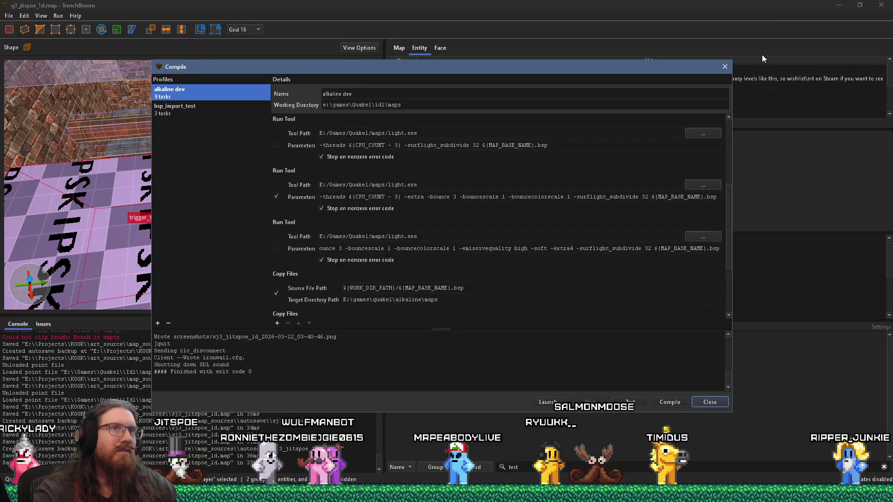
Step: Fly the 3D camera to the SKIP brush in sj3_jitspoe_1d.map and select the trigger_fogblend entity
left_click(723, 65)
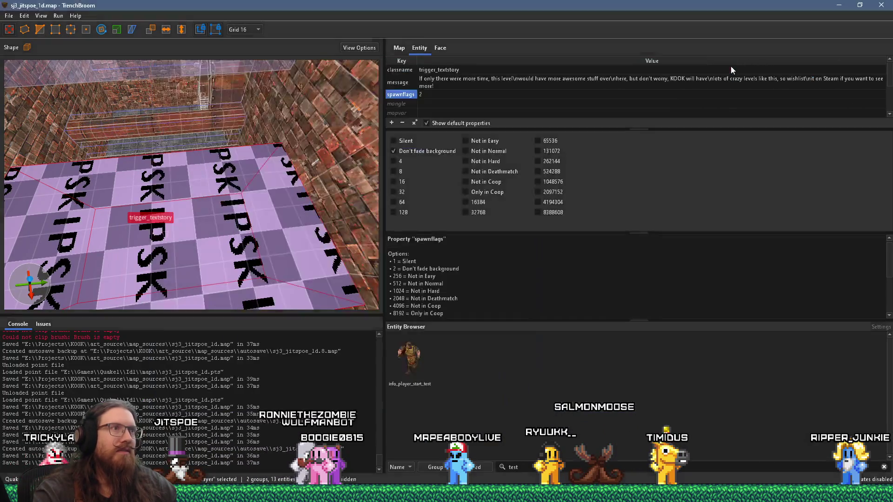
scroll(151, 191, "up", 10)
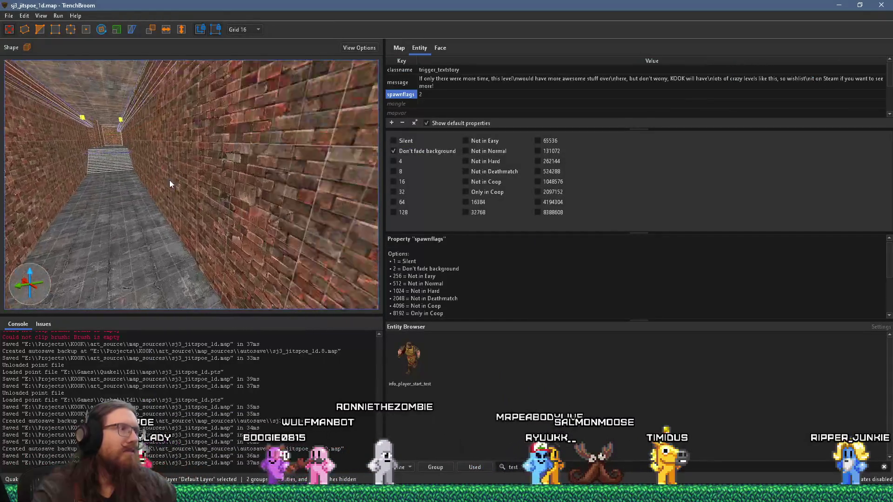
scroll(90, 220, "down", 10)
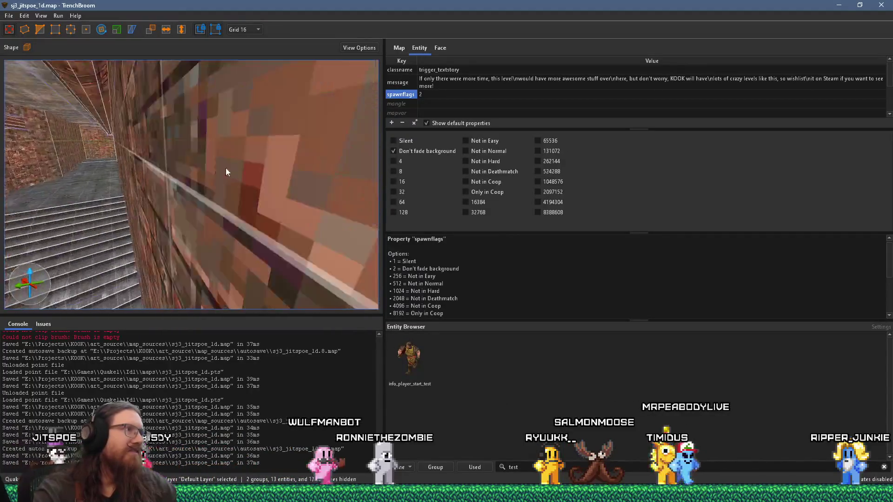
scroll(254, 169, "up", 10)
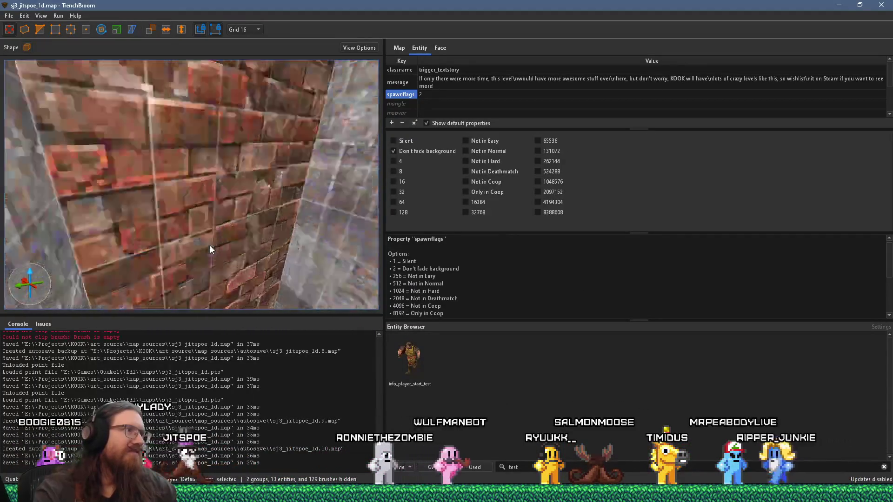
left_click(321, 255)
scroll(326, 233, "up", 5)
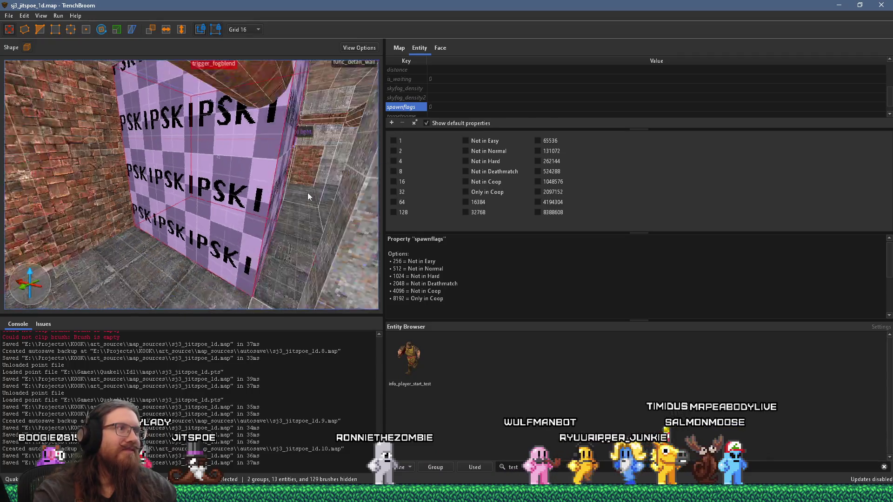
left_click(333, 206)
Step: Set fog_color2 to float values 0.23921569 0.21176471 0.16470589, matching fog_color
left_click(259, 166)
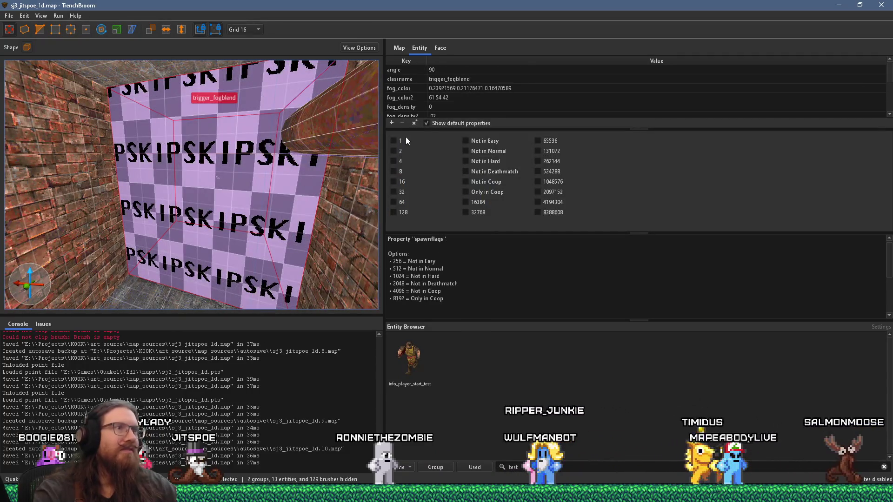
left_click(415, 99)
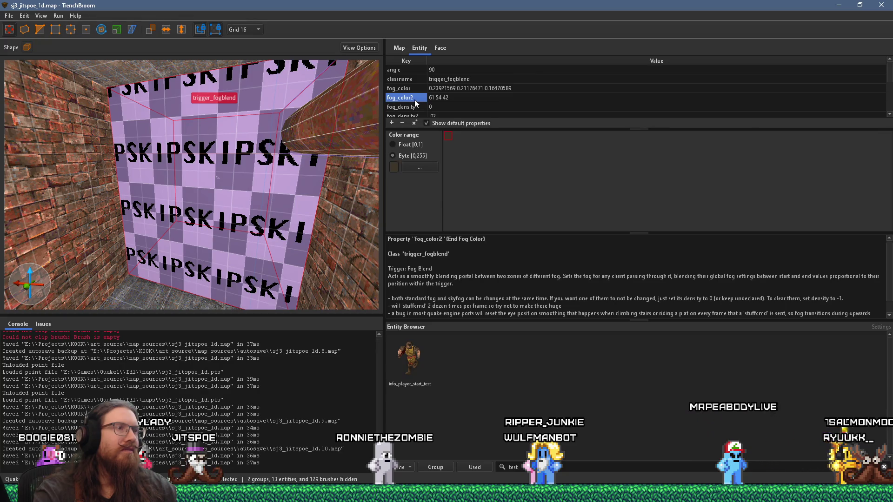
scroll(264, 185, "up", 5)
mouse_move(488, 130)
left_mouse_down()
mouse_move(487, 185)
mouse_move(489, 175)
left_mouse_up()
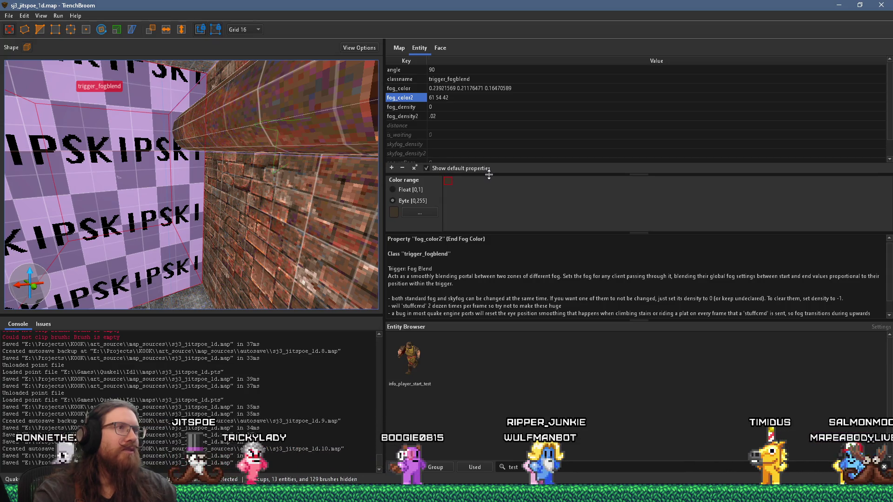
key("d")
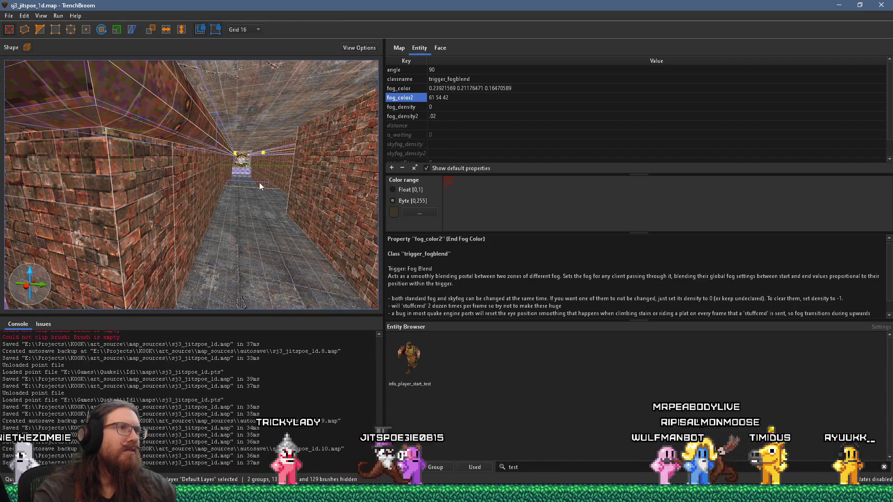
key("w")
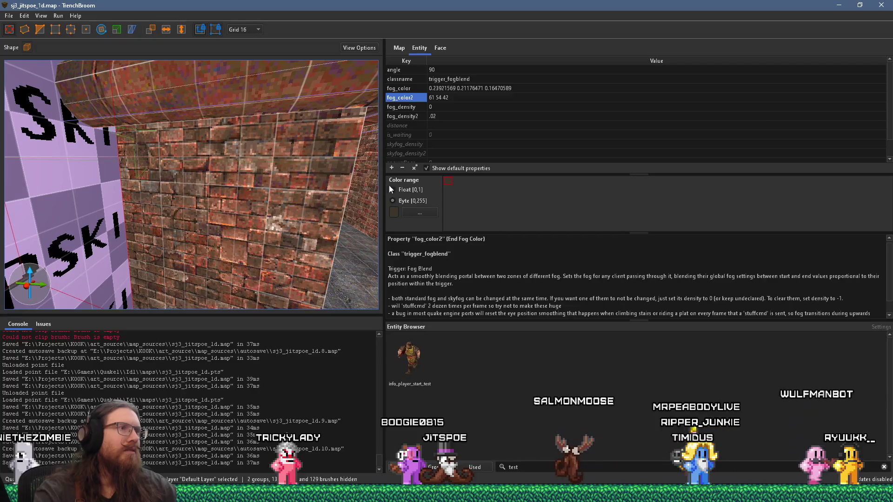
left_click(398, 188)
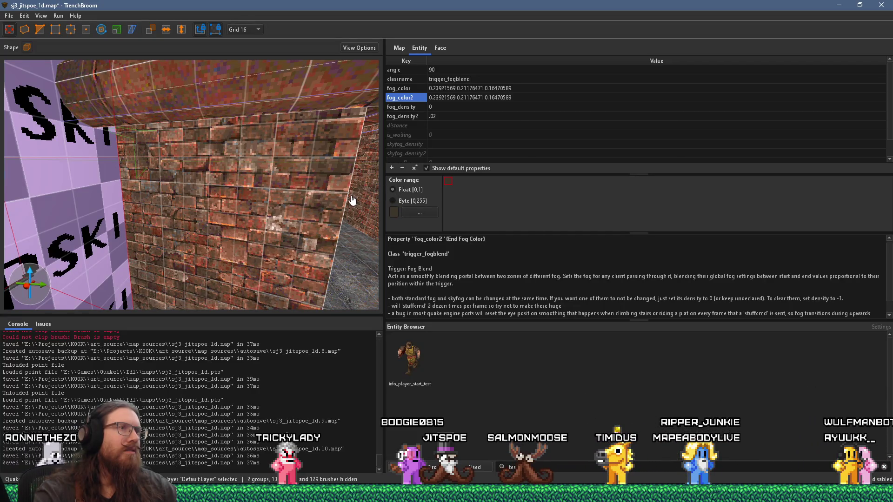
left_click(393, 189)
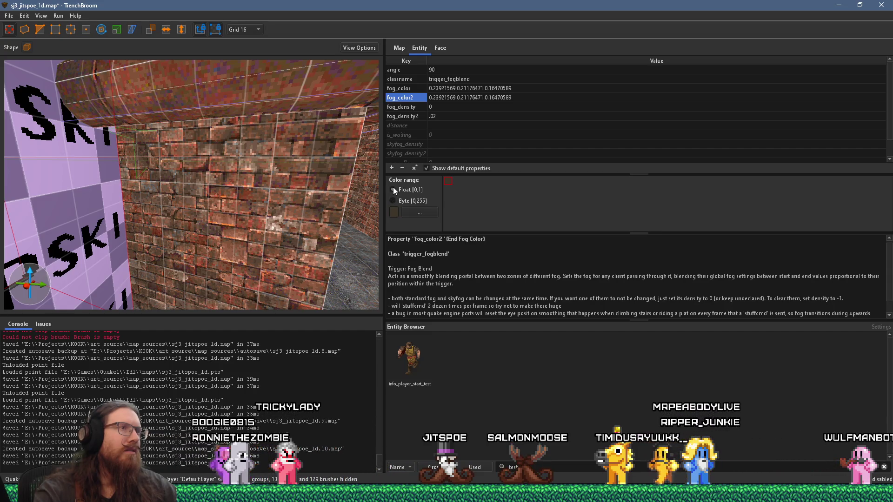
left_click(410, 97)
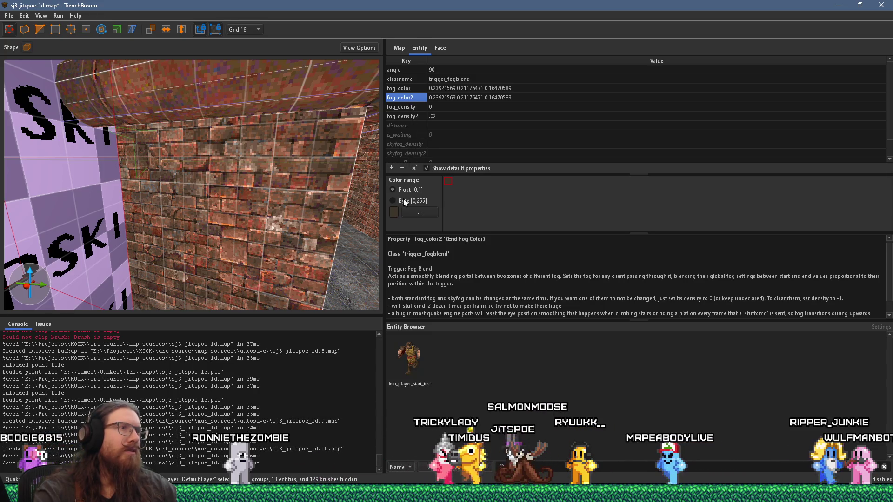
key("d")
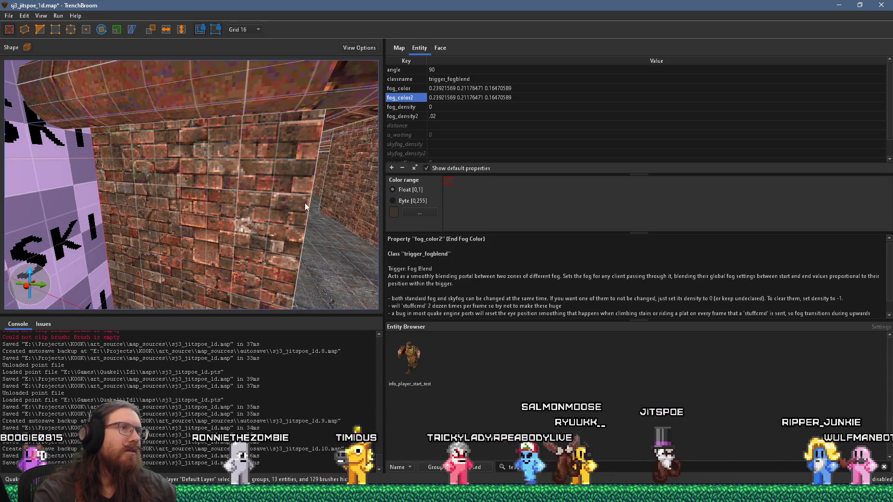
key("d")
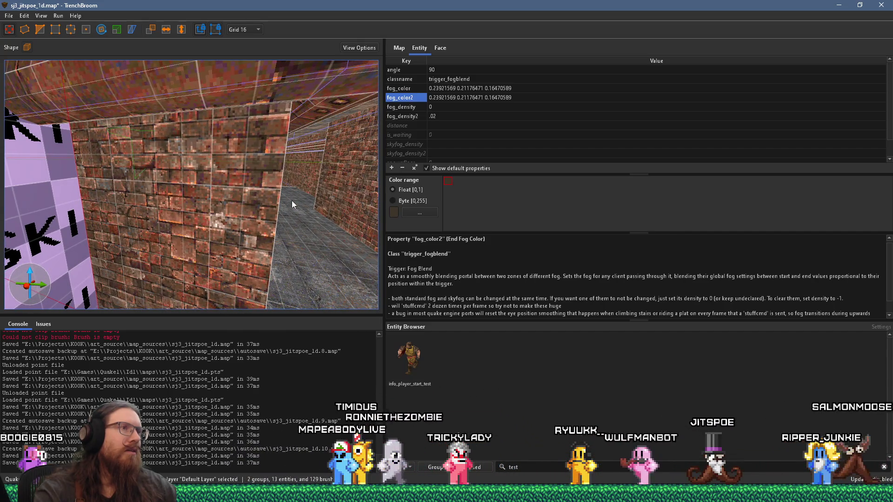
key("w")
Step: Save the map and compile it with the alkaline dev profile
left_click(9, 16)
left_click(28, 59)
left_click(59, 16)
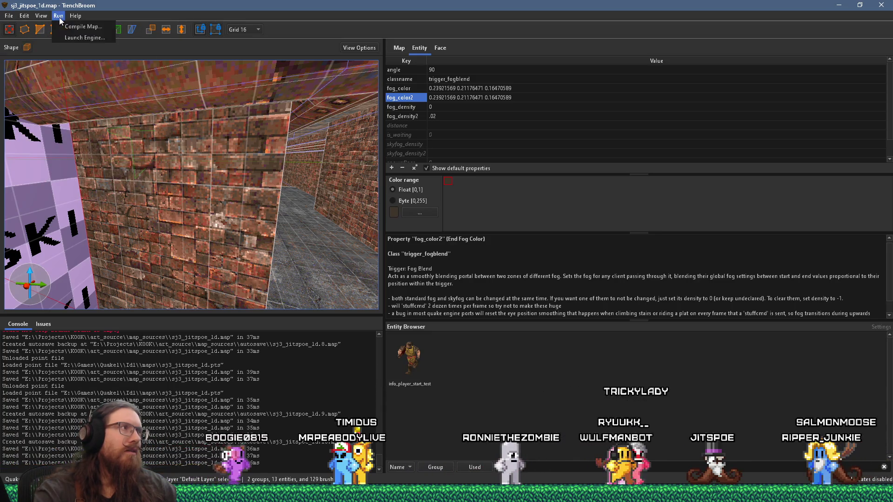
left_click(79, 26)
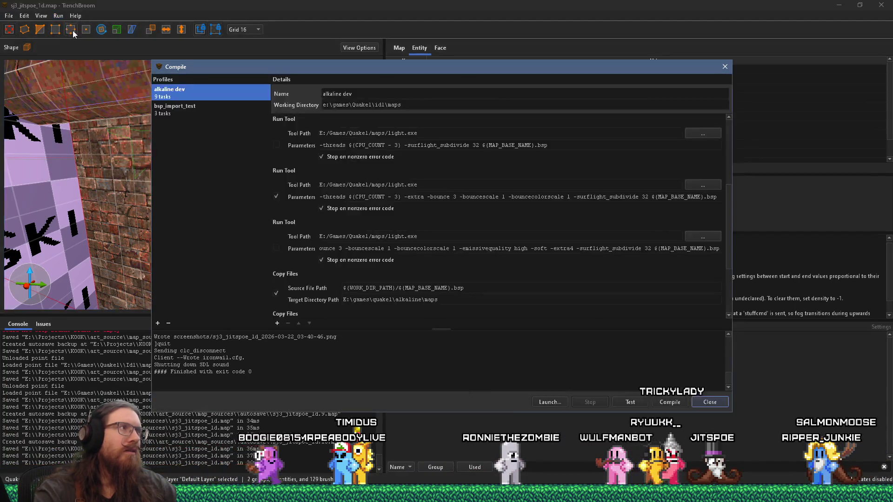
left_click(656, 402)
key("alt+Tab")
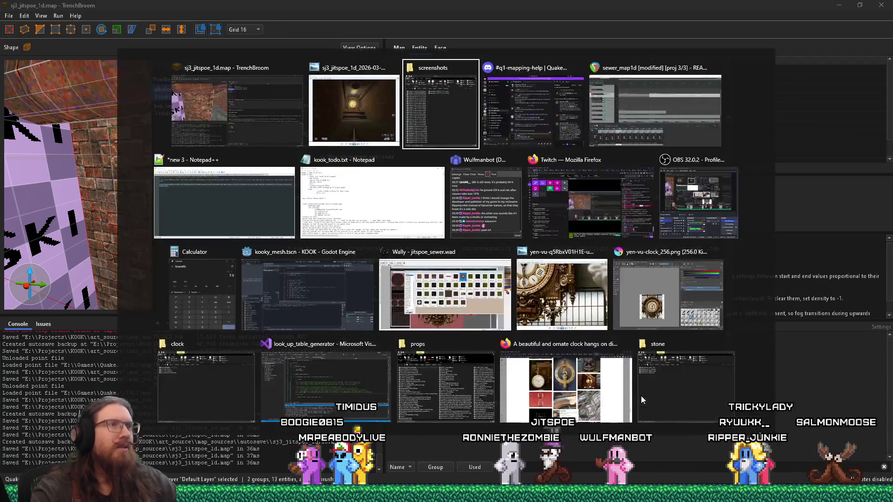
Step: Delete the story-text wrapping line from kook_todo.txt
key("alt+Tab")
key("alt+Tab")
key("alt+Tab")
left_click(357, 229)
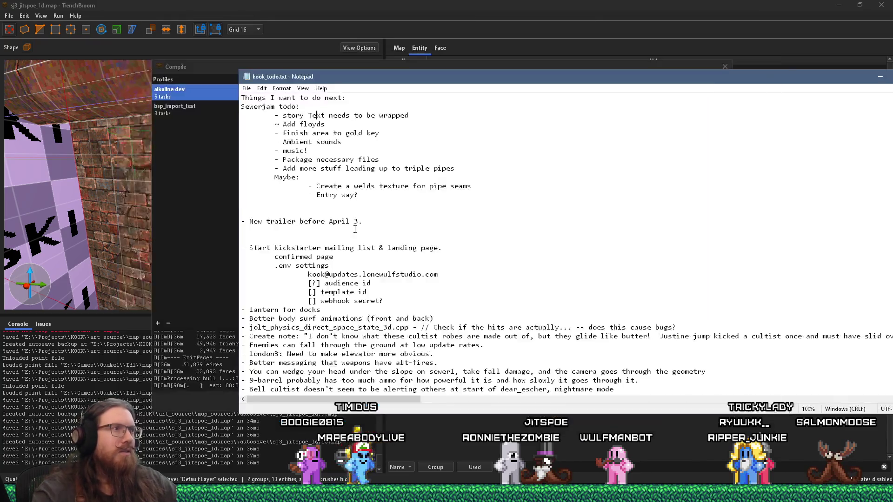
left_click_drag(241, 115, 417, 114)
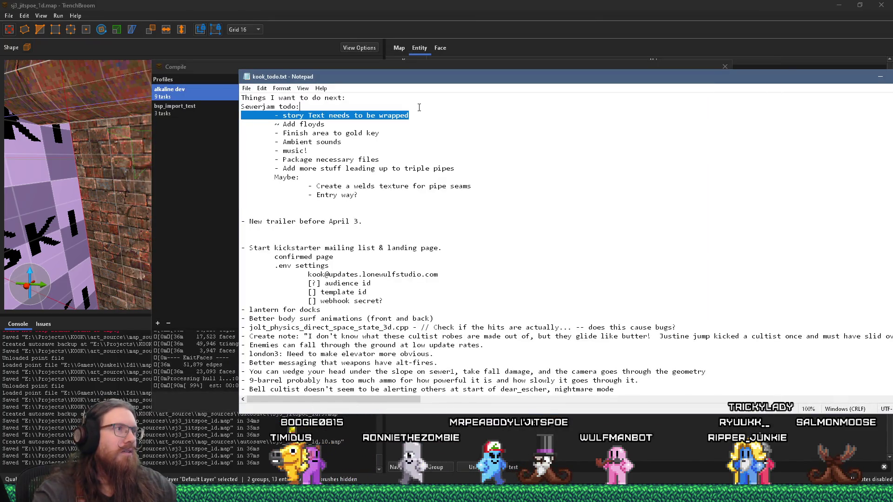
key("BackSpace")
key("BackSpace")
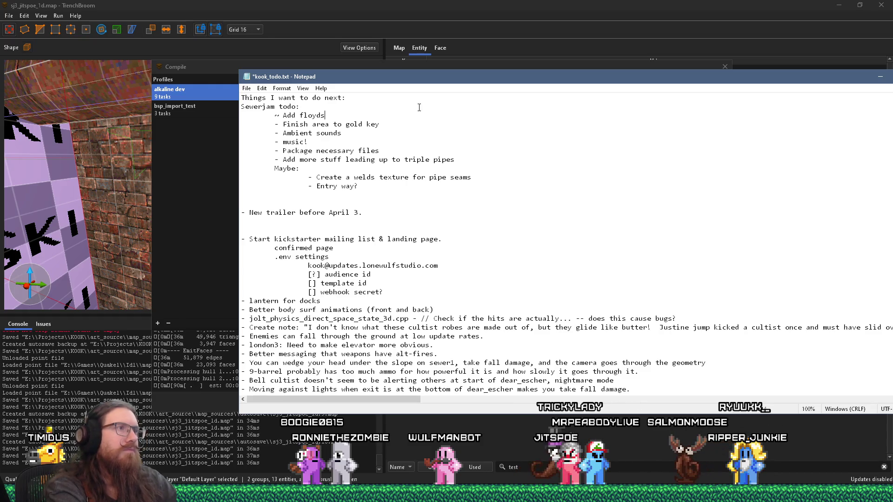
Step: Append '- wave2 spawns, wave zombies?' to the gold key item
left_click(419, 124)
type("- wave2")
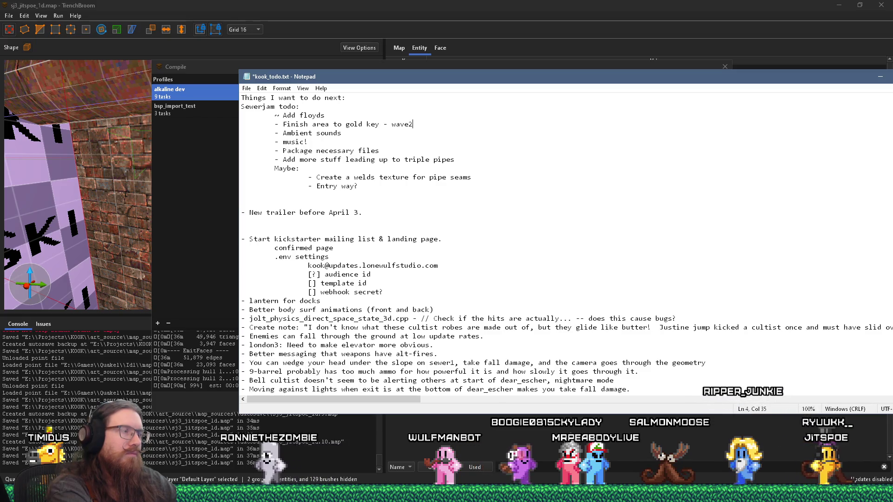
type(" spawns, wav")
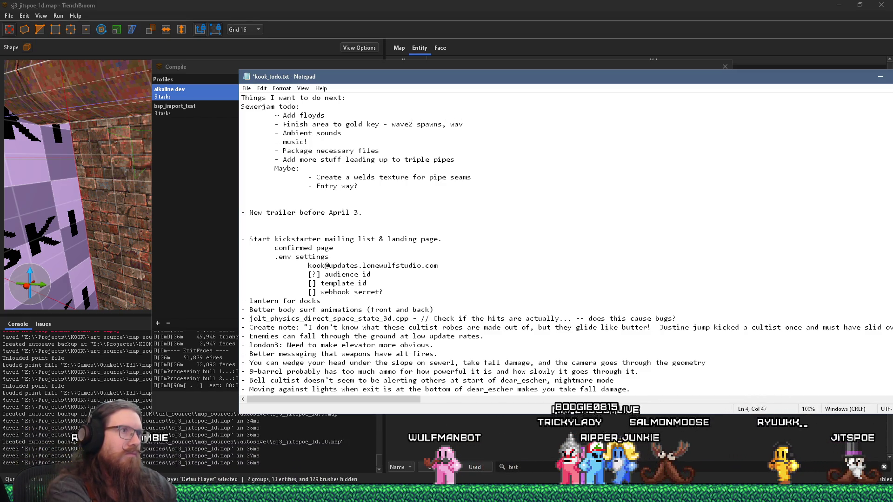
type("e 3 ?")
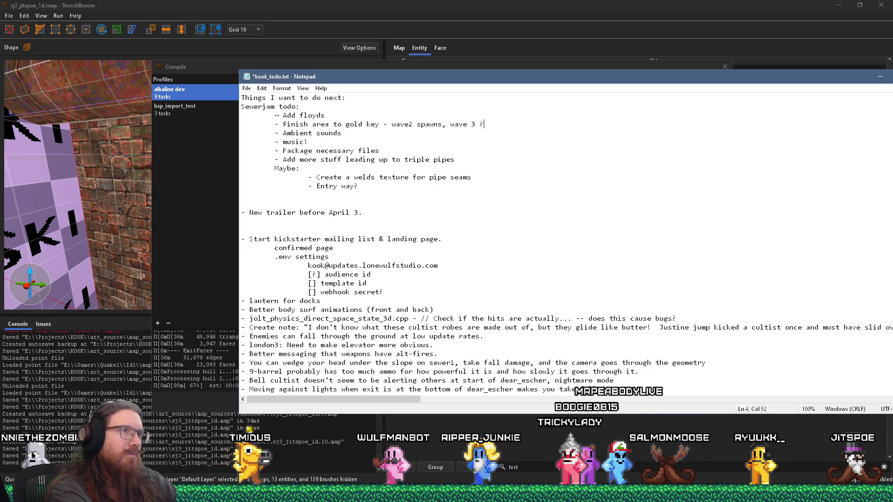
key("BackSpace")
key("BackSpace")
key("BackSpace")
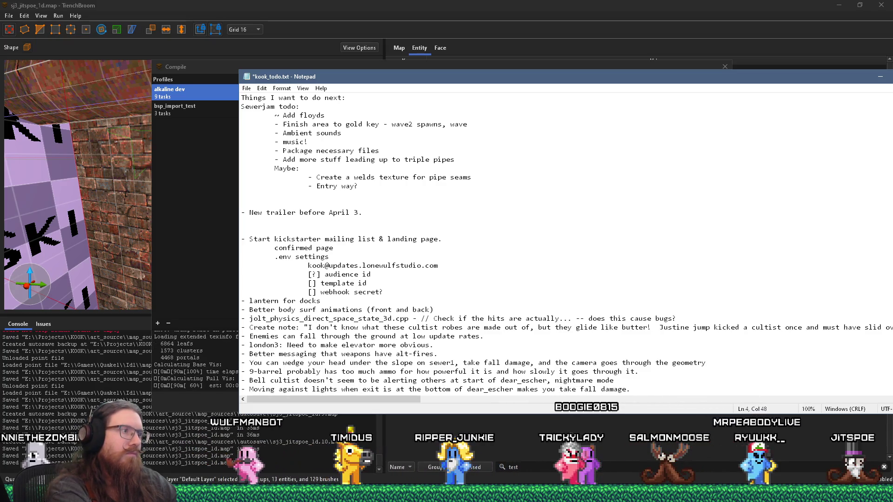
type("zombies")
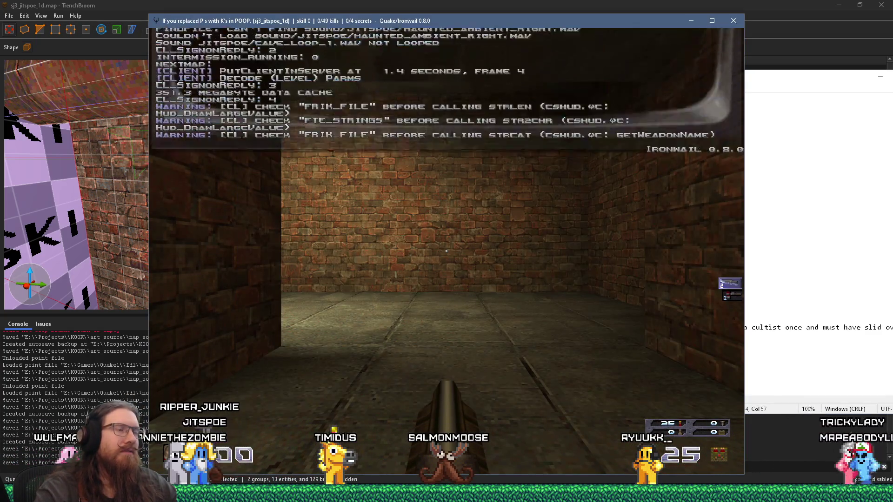
type("ww")
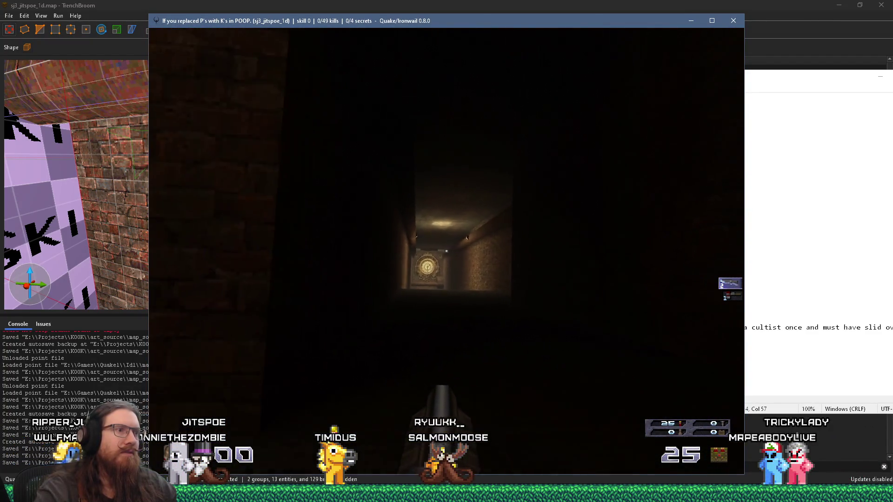
type("w")
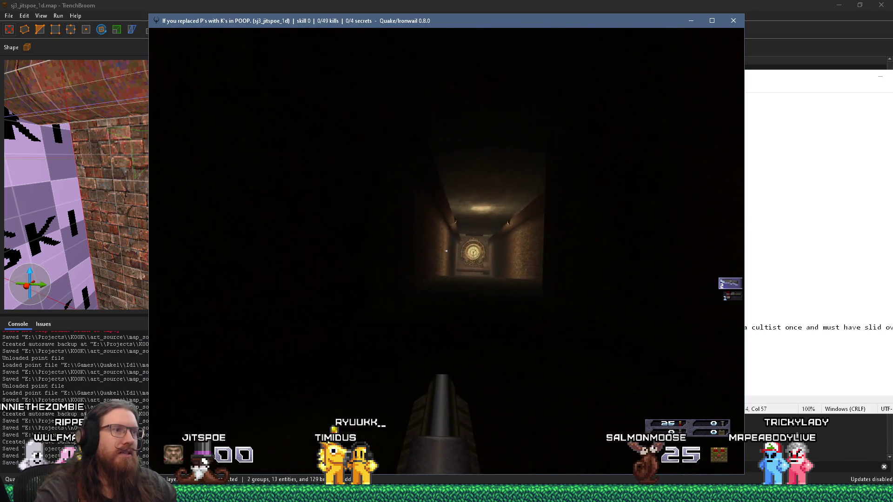
type("w")
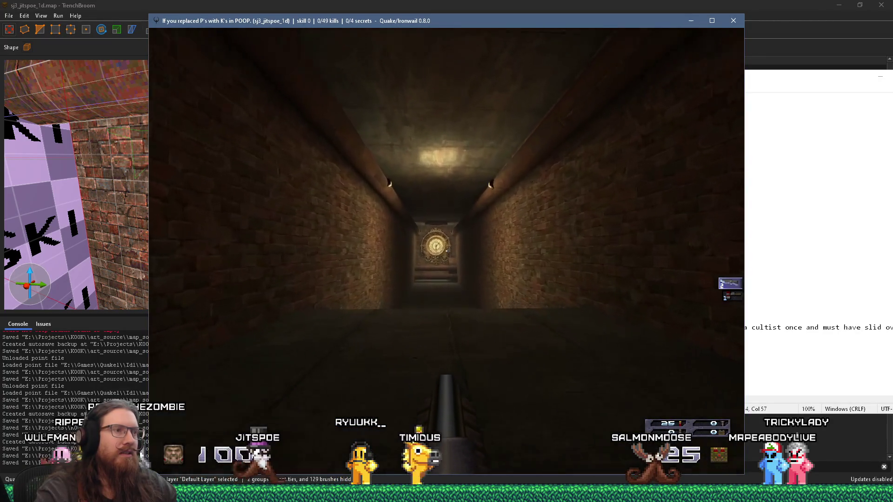
type("w")
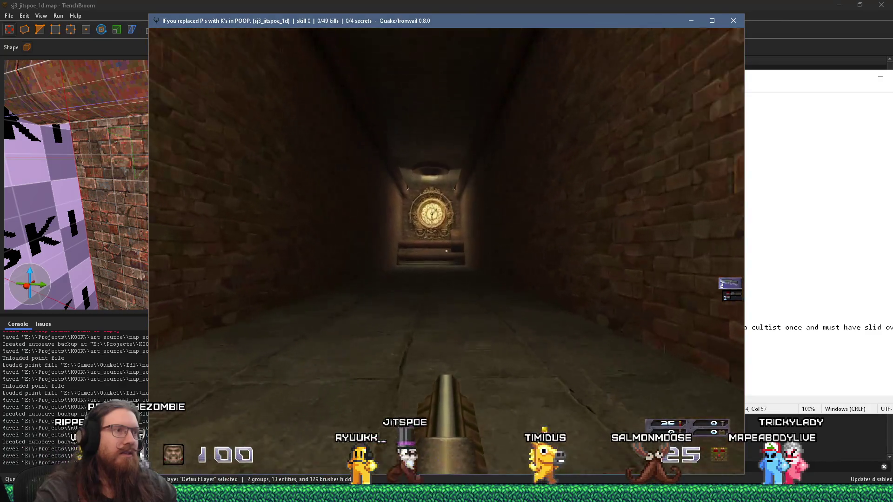
type("w")
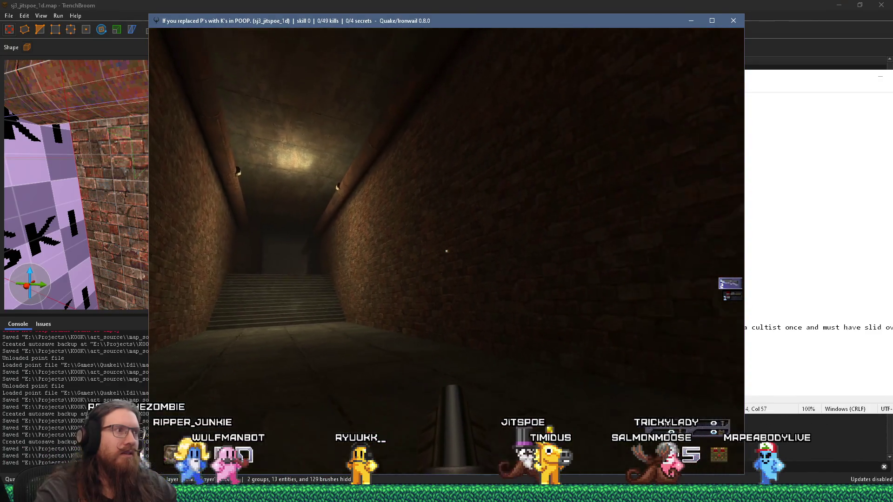
type("w")
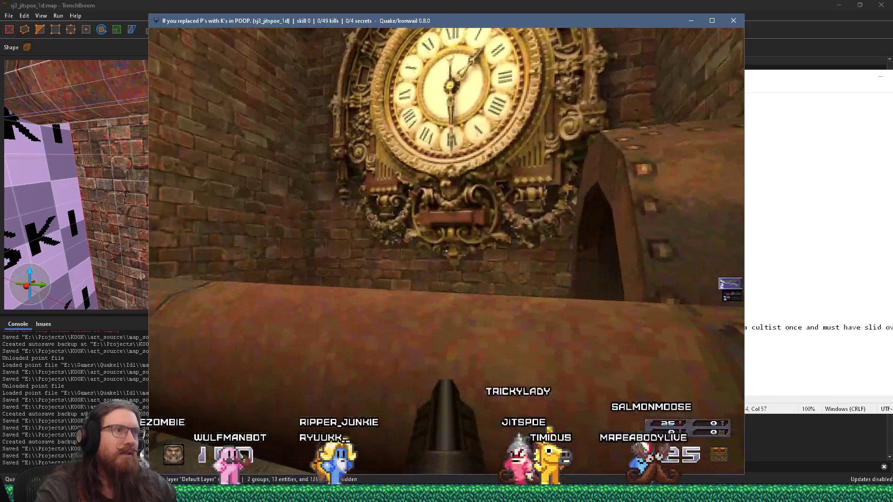
type("w")
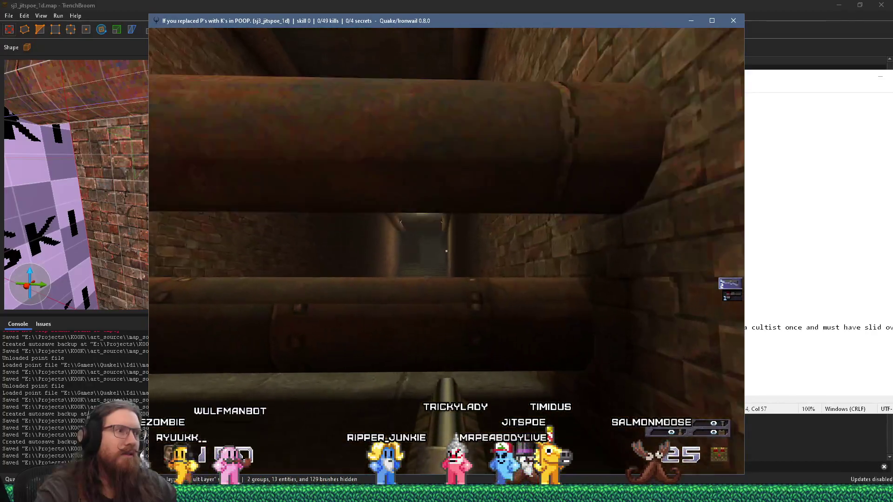
type("s")
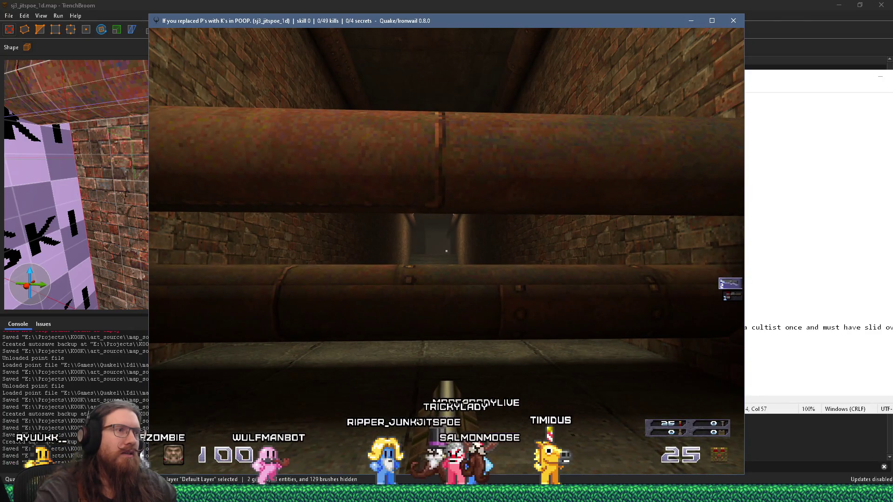
type("w")
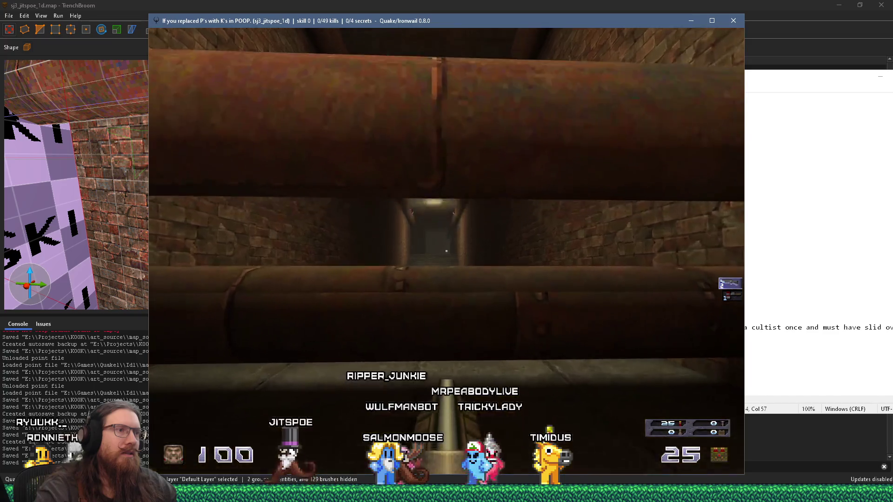
Step: Bring up the clock-corridor screenshot sj3_jitspoe_1d_2026-03-22_03-38-40.png in Photo Viewer
key("alt+Tab")
key("alt+Tab")
key("alt+Tab")
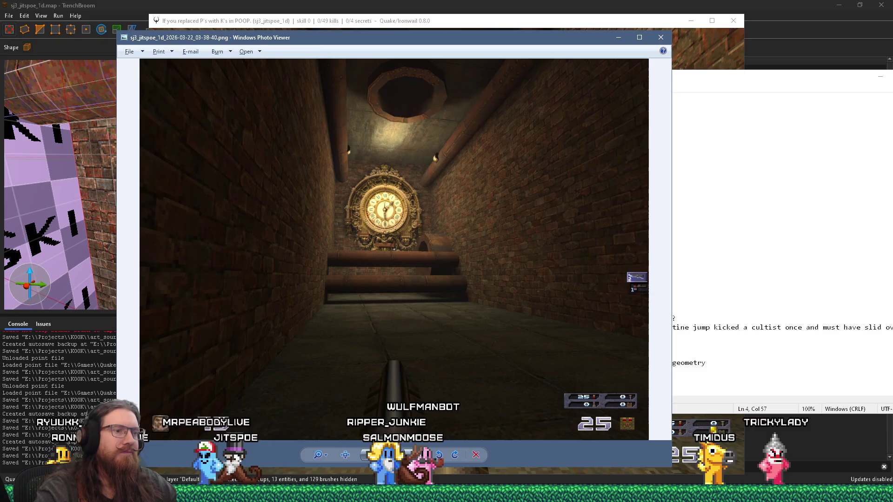
Step: Send the reply 'Ah, yeah, does seem to need 0-1 values' in #q1-mapping-help, then return to Ironwail
key("alt+Tab")
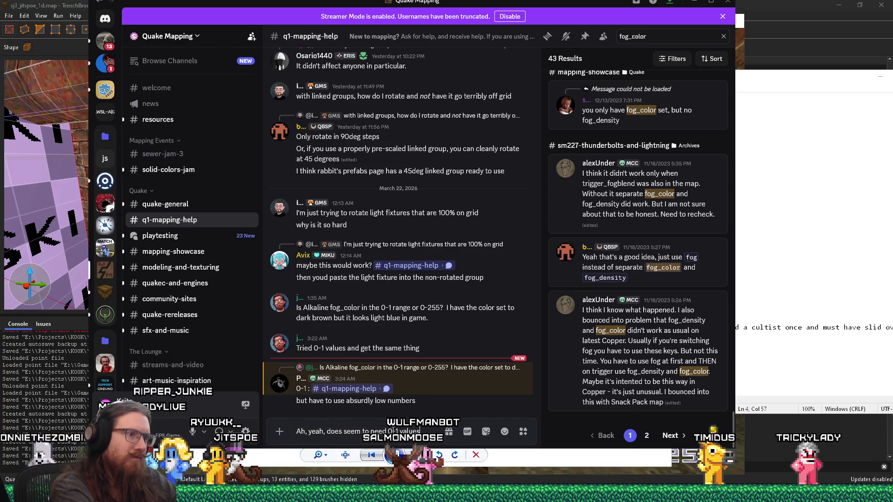
key("Return")
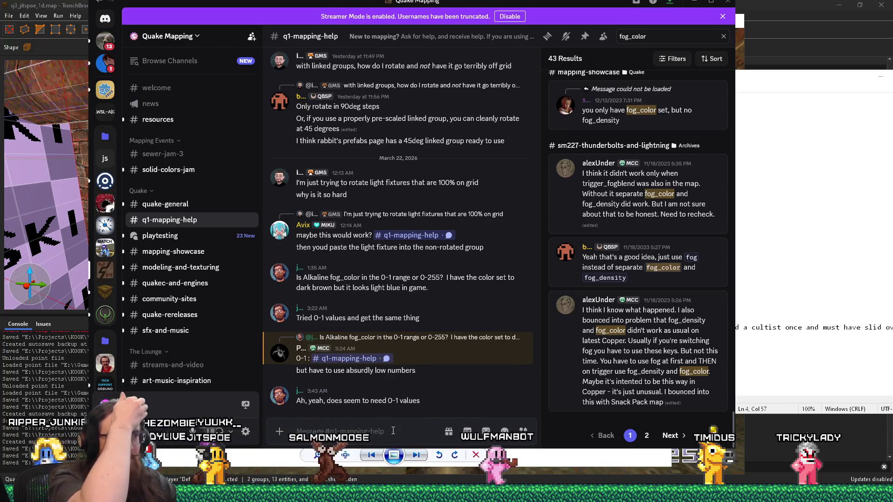
key("alt+Tab")
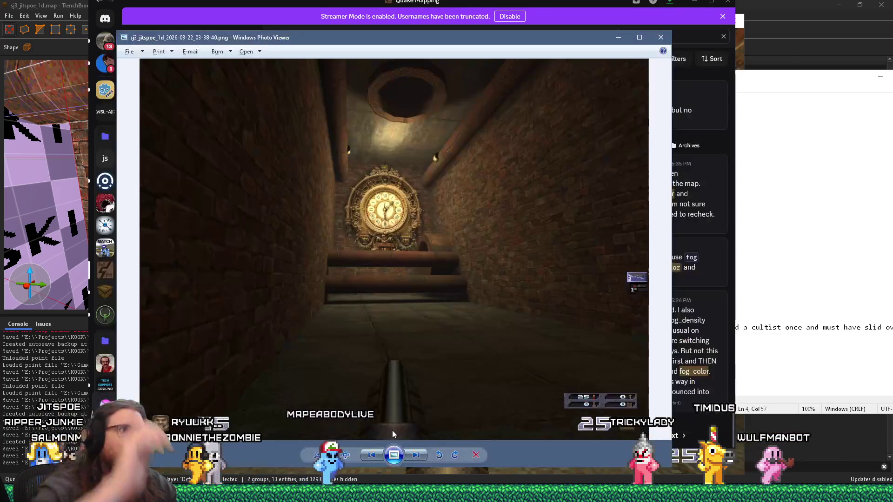
key("alt+Tab")
key("Tab")
key("Tab")
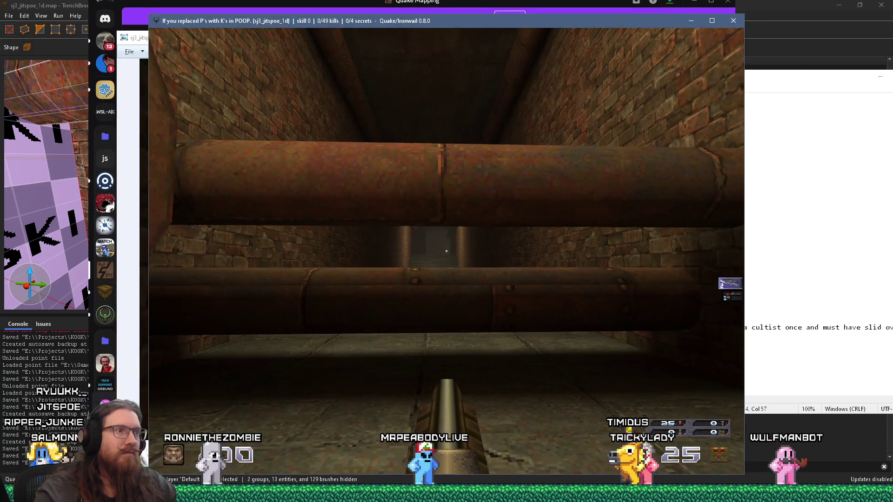
Step: Walk through the big pipe into the clock shaft and down the corridor, then open the console and close the game
key("w")
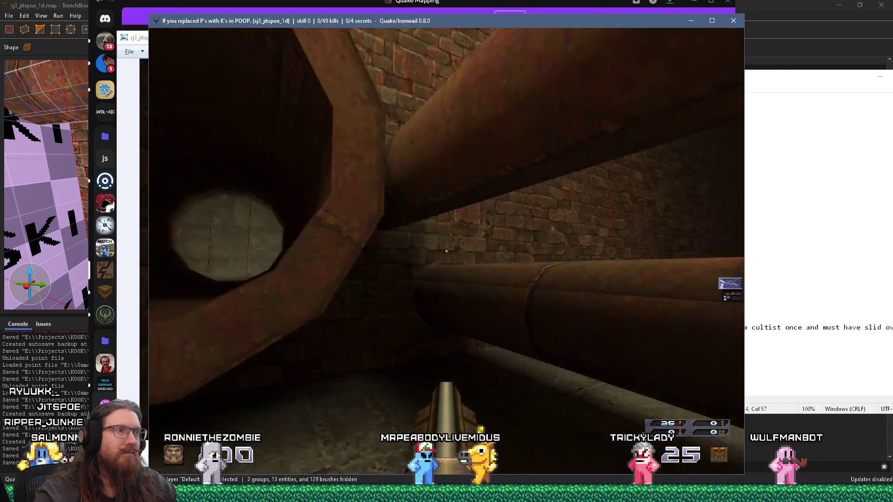
key("w")
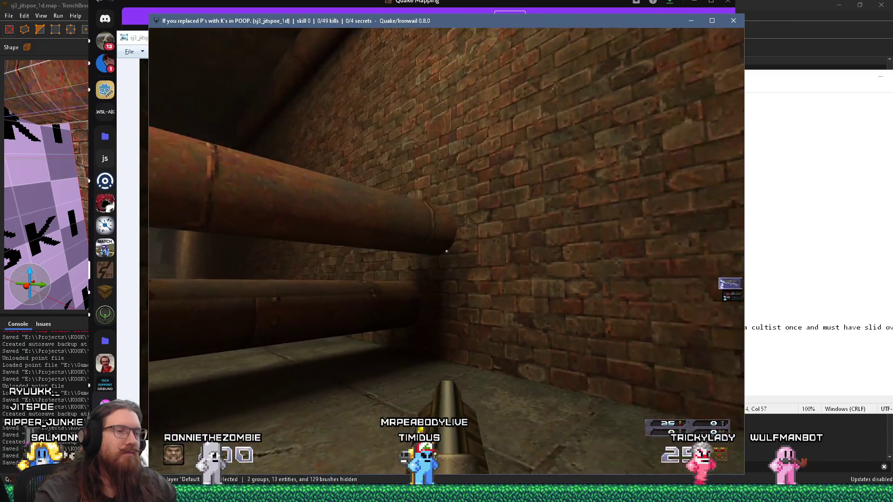
key("s")
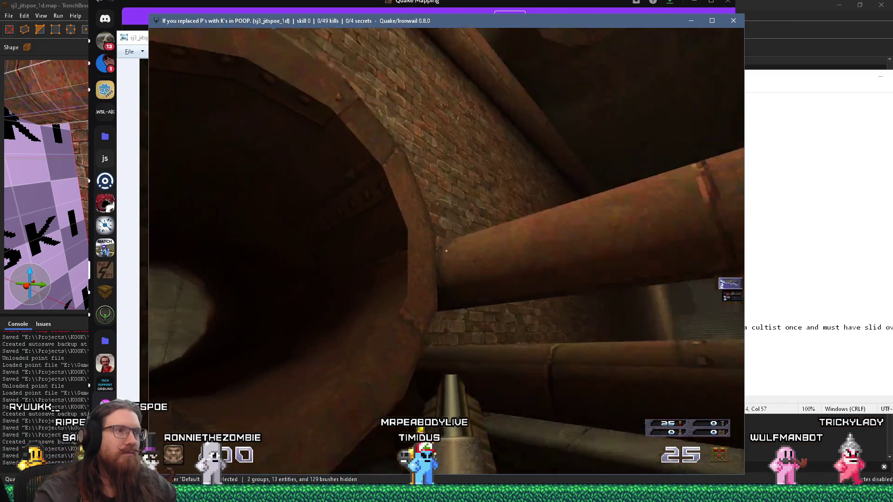
key("w")
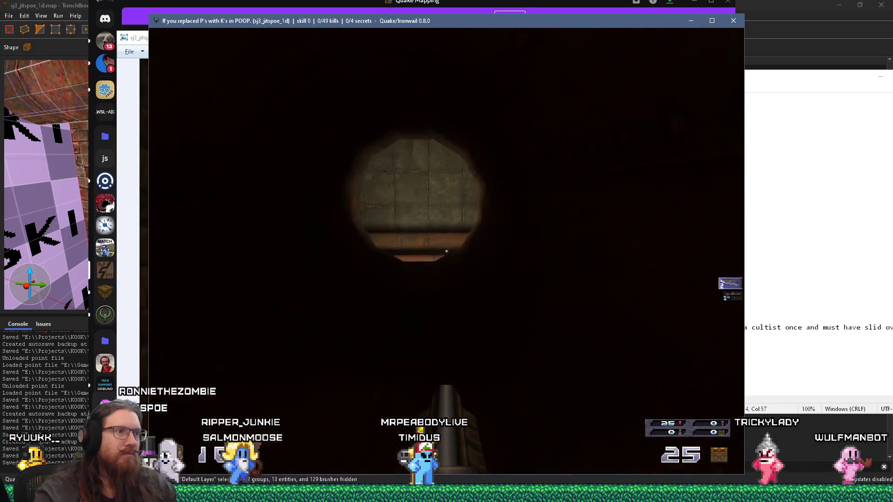
key("w")
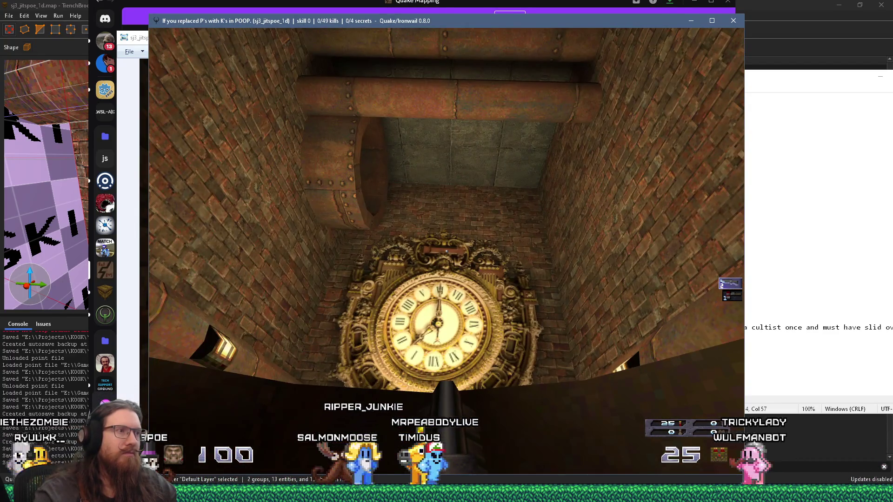
key("w")
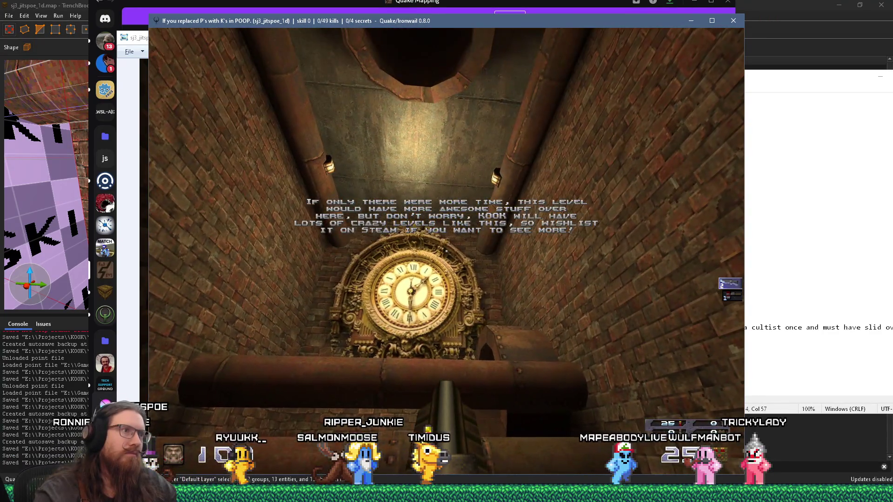
mouse_move(447, 251)
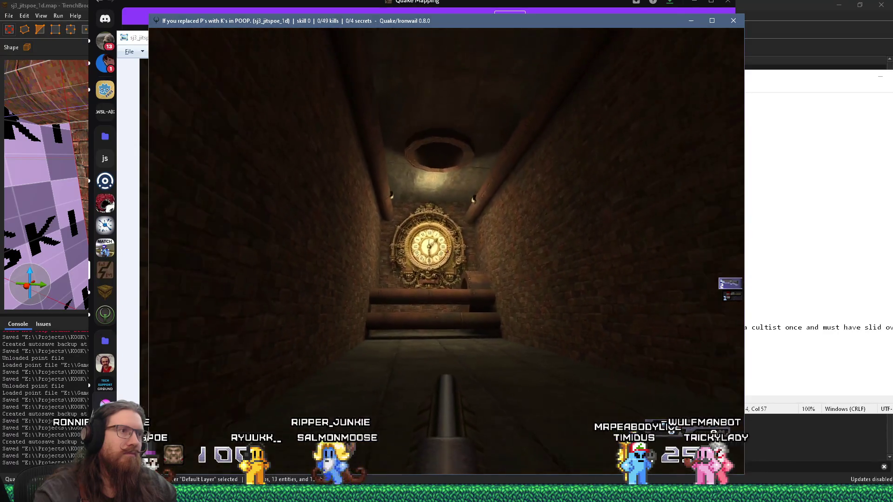
key("w")
key("w")
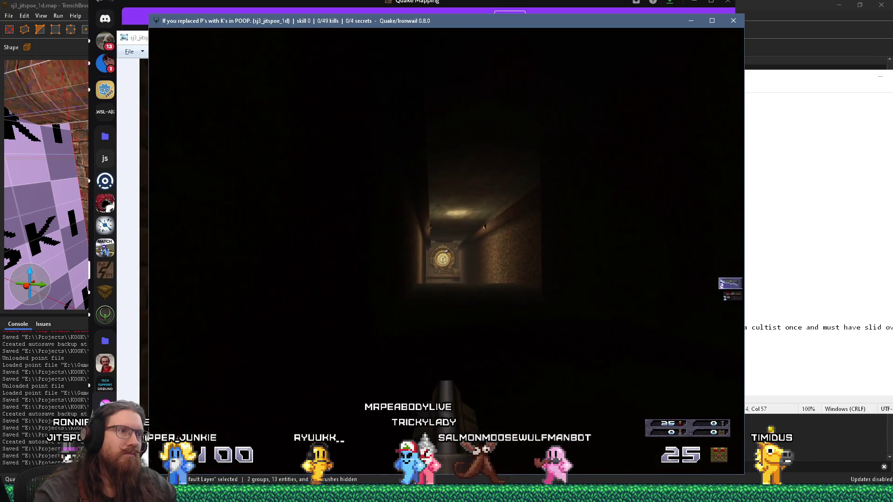
key("grave")
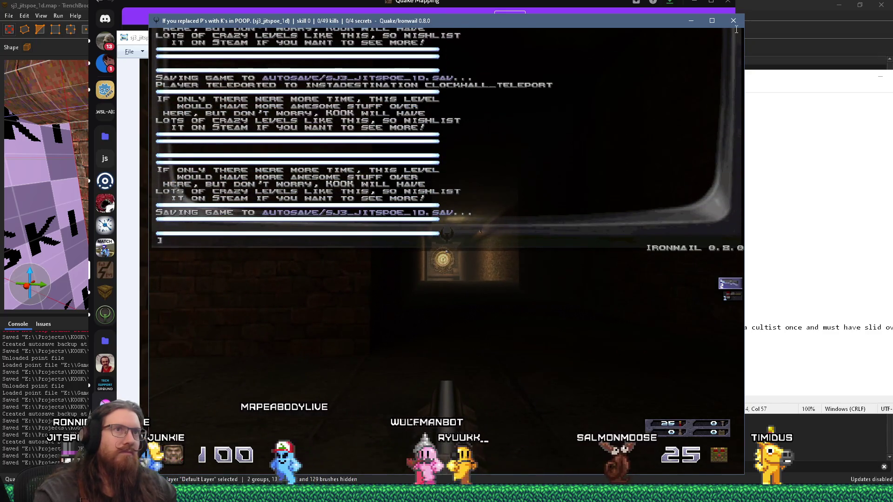
left_click(734, 21)
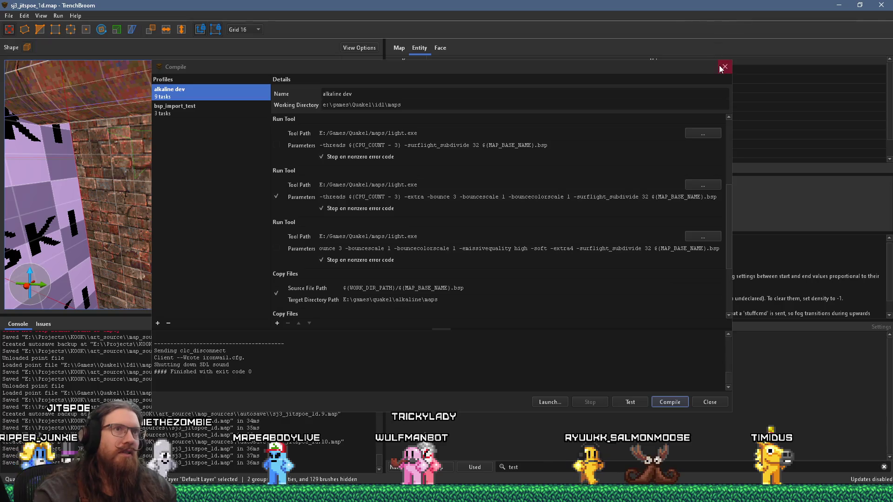
Step: Brighten fog_color2 to a lighter brown in the colour picker and copy its value
left_click(722, 68)
left_click(399, 212)
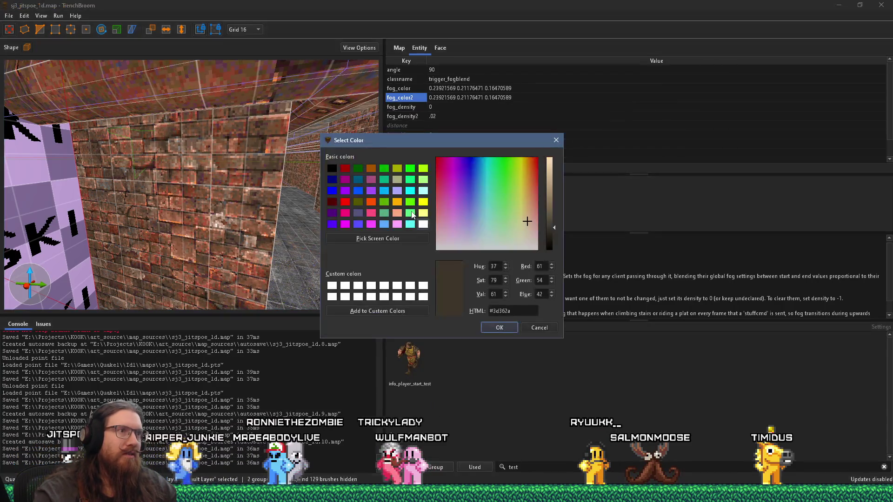
left_click(551, 219)
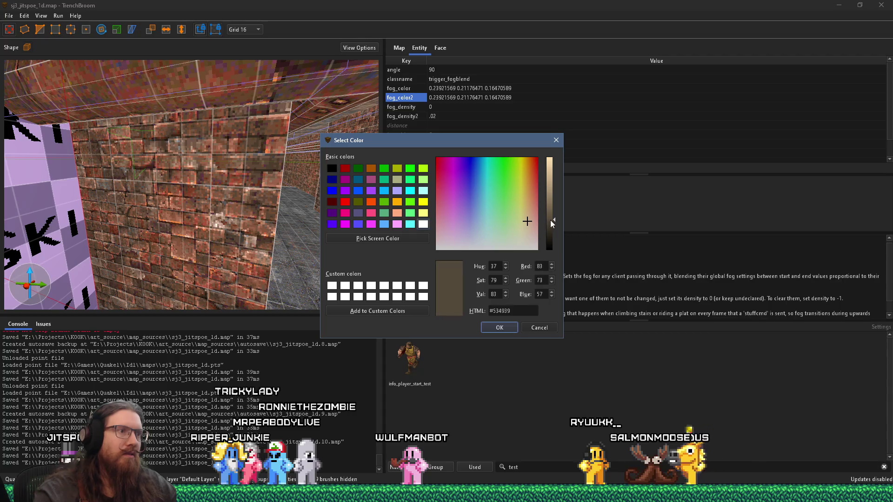
left_click(499, 328)
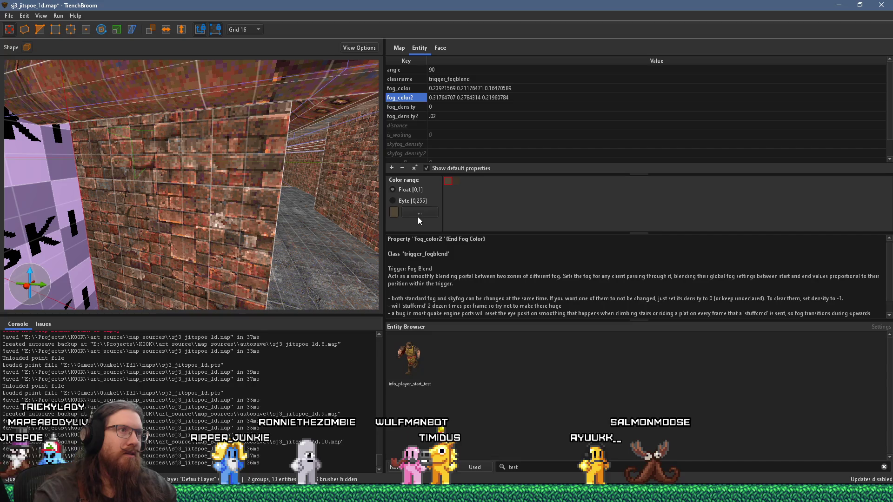
left_click(446, 97)
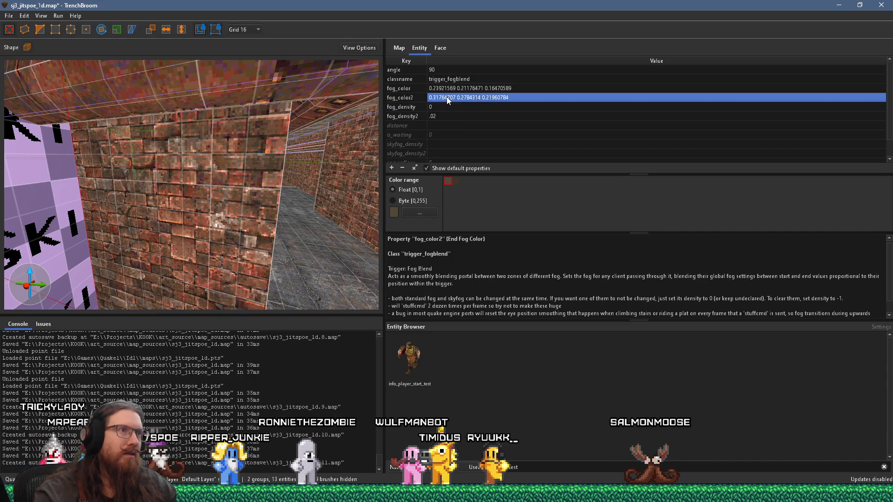
left_click(447, 97)
right_click(454, 99)
left_click(462, 118)
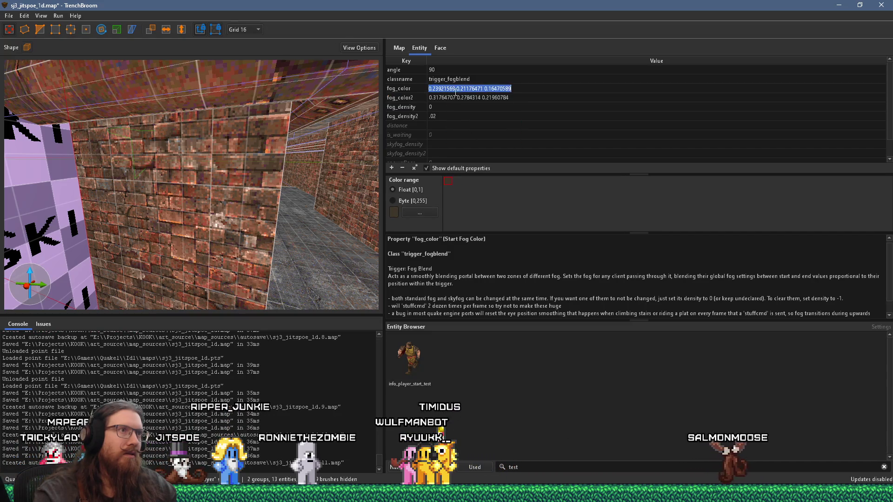
Step: Set fog_density2 to .04 and reselect the fog blend trigger brush
left_click(450, 116)
left_click(453, 114)
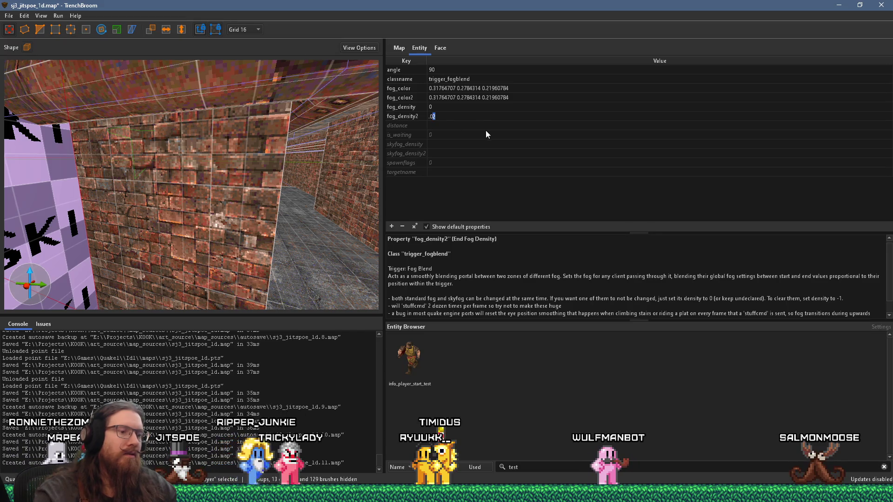
type("4")
key("Return")
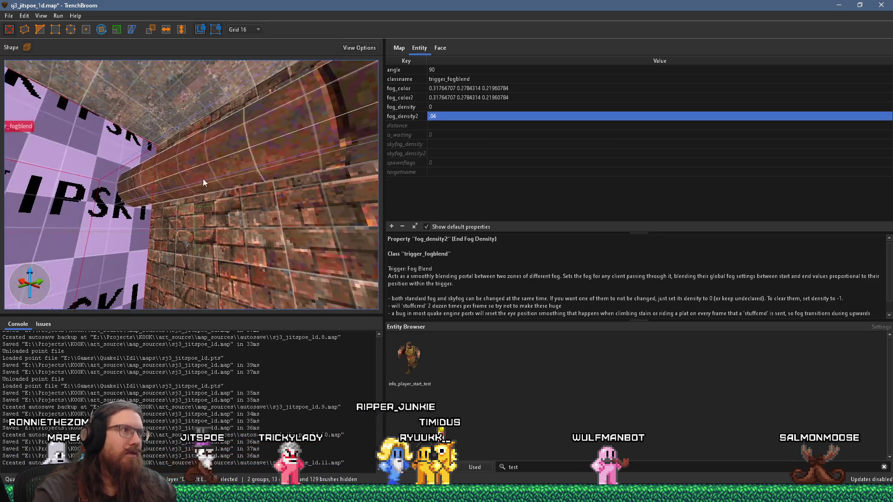
mouse_move(194, 242)
left_mouse_down()
mouse_move(136, 303)
mouse_move(161, 237)
mouse_move(236, 198)
mouse_move(102, 221)
mouse_move(149, 199)
mouse_move(224, 242)
mouse_move(275, 288)
mouse_move(251, 274)
mouse_move(272, 278)
mouse_move(283, 221)
mouse_move(234, 239)
mouse_move(230, 254)
left_mouse_up()
left_click(149, 200)
left_click(238, 266)
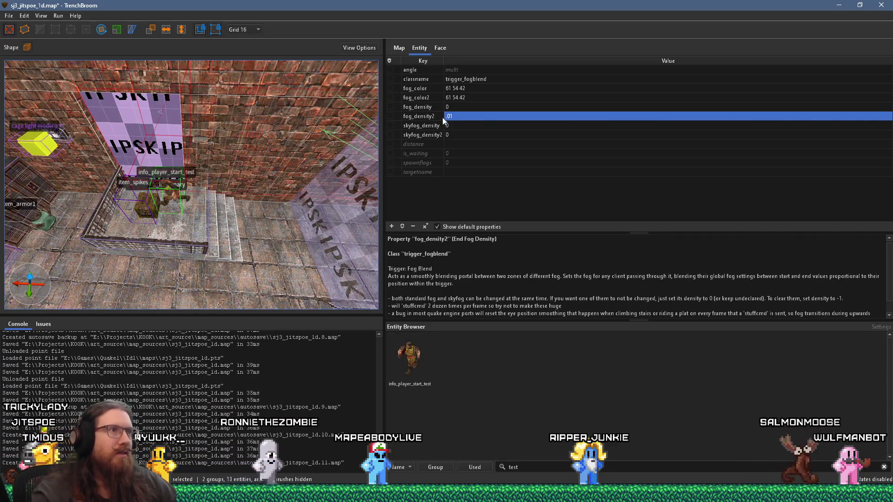
Step: Paste 0.31764707 0.2784314 0.21568628 into fog_color, showing both fog colours as 0-1 floats
left_click(456, 89)
left_click(457, 98, "shift")
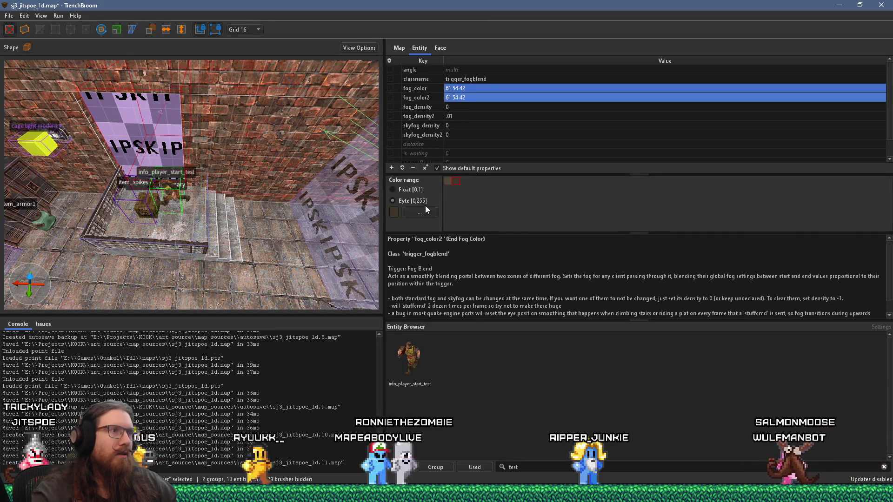
left_click(411, 190)
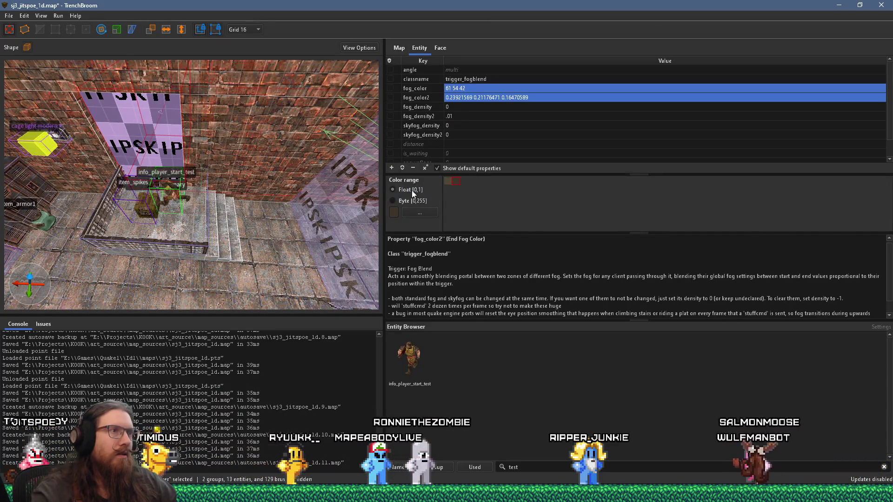
left_click(448, 183)
double_click(463, 88)
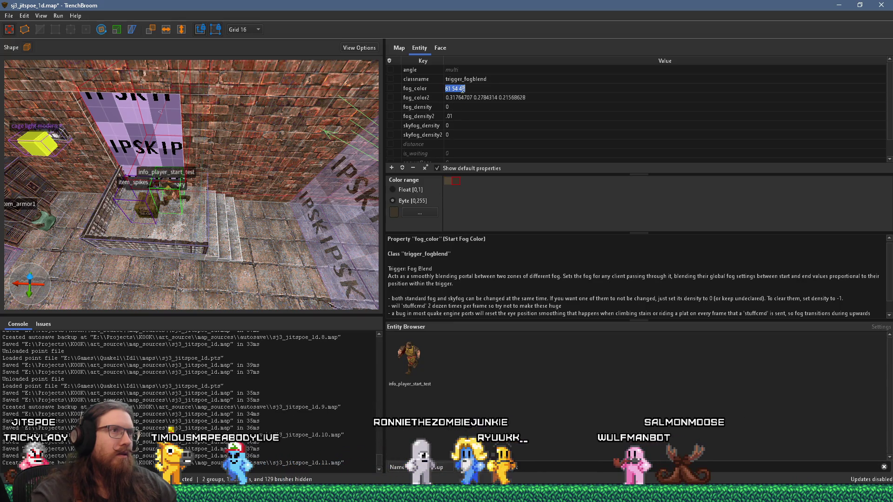
left_click(447, 180)
left_click(419, 189)
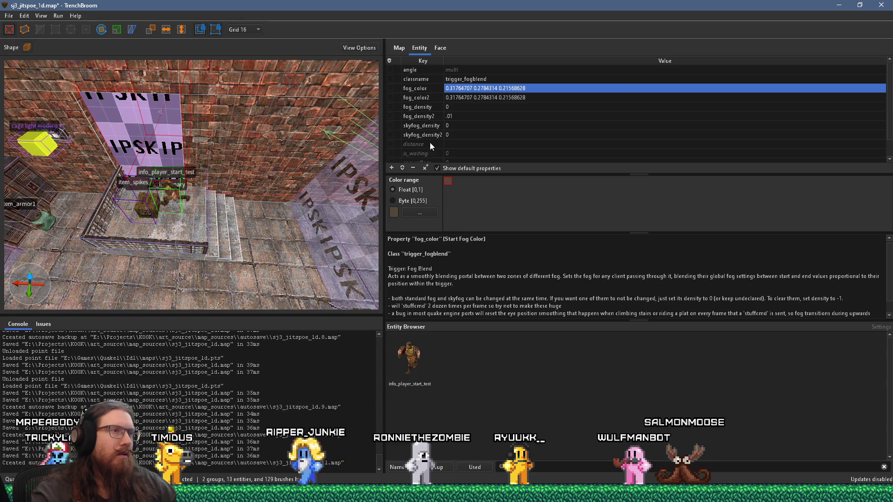
scroll(319, 170, "up", 4)
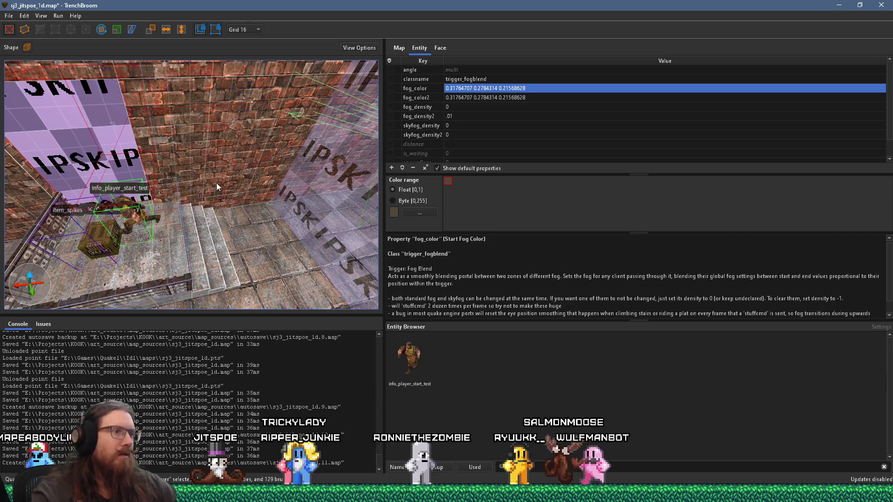
key("Escape")
Step: Place an info_player_start_test on the room floor
left_click_drag(143, 222, 161, 216)
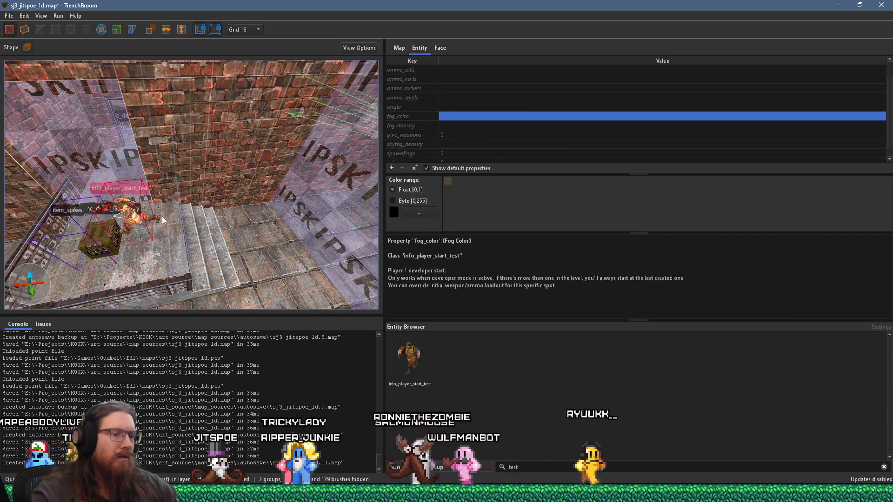
key("Escape")
left_click_drag(417, 360, 280, 242)
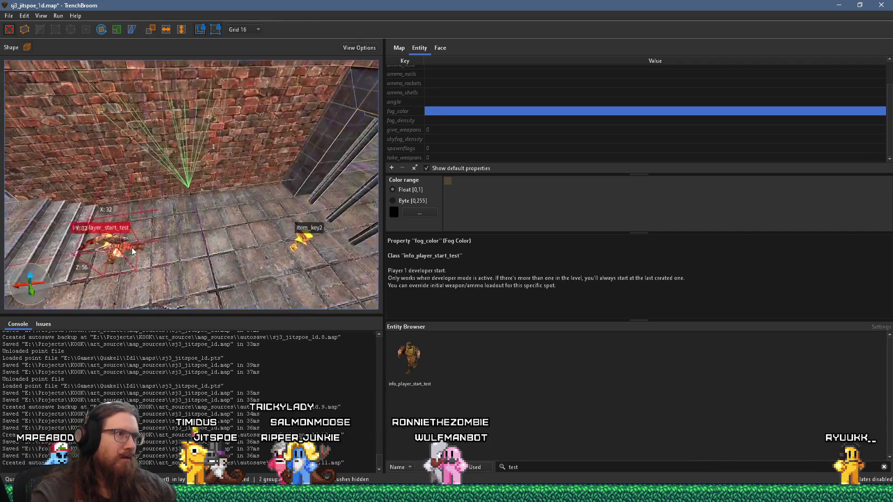
Step: Save the map, start an alkaline dev compile, and bring REAPER's sewer_map1d project forward
left_click(8, 15)
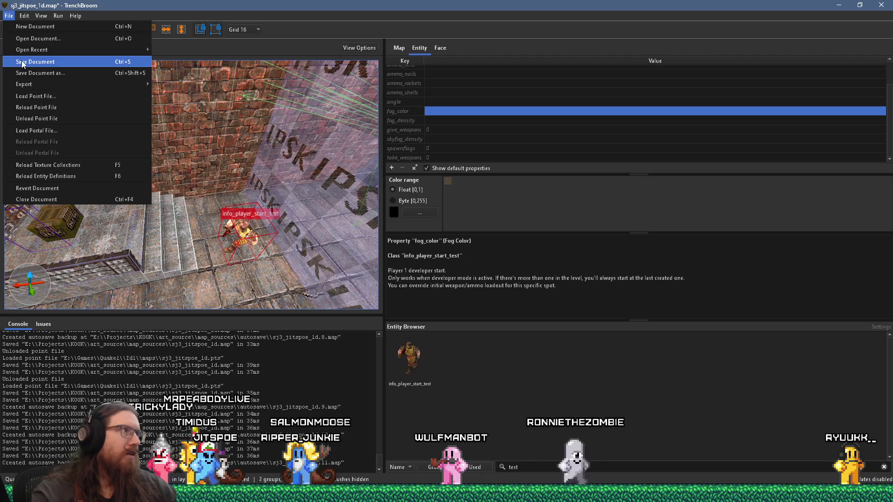
left_click(35, 62)
left_click(58, 16)
left_click(70, 26)
left_click(669, 400)
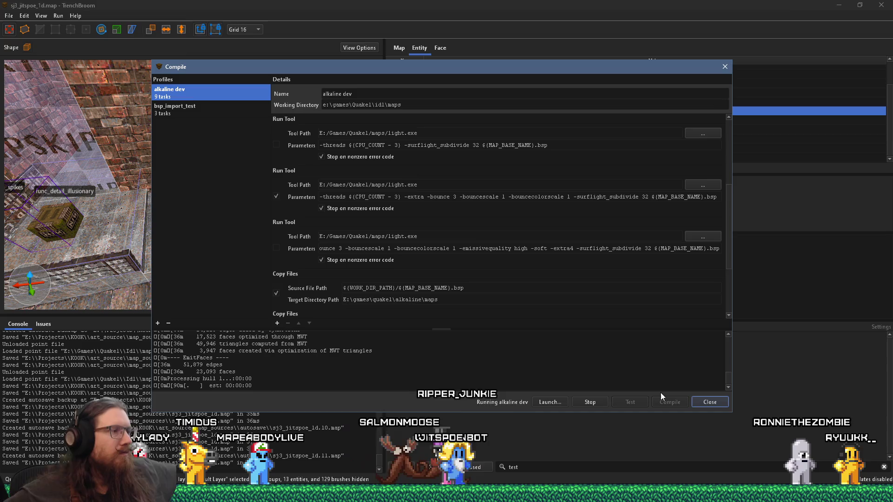
key("alt+Tab")
left_click(255, 213)
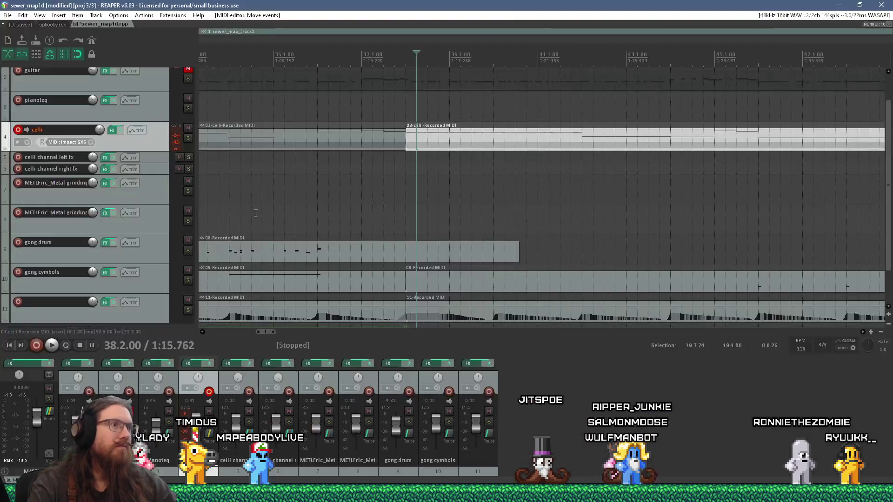
Step: Play the song to hear the passage, then pause it
left_click(386, 180)
scroll(387, 180, "up", 2)
key("space")
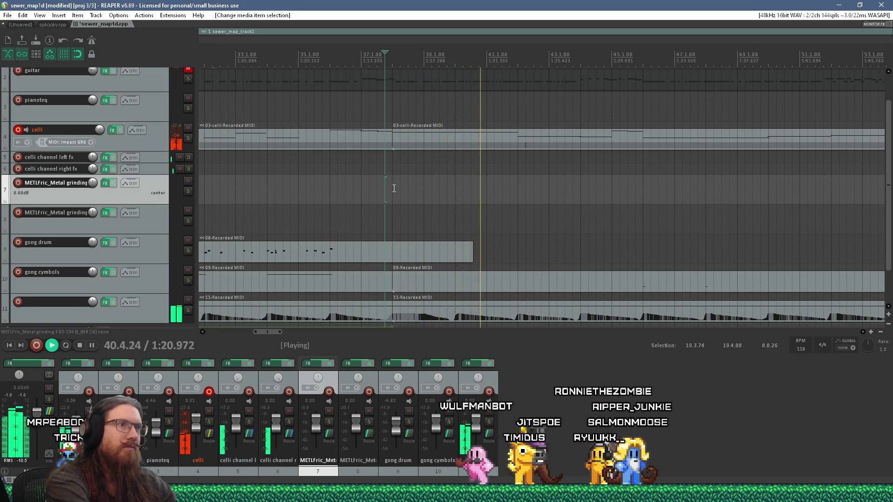
key("ctrl+space")
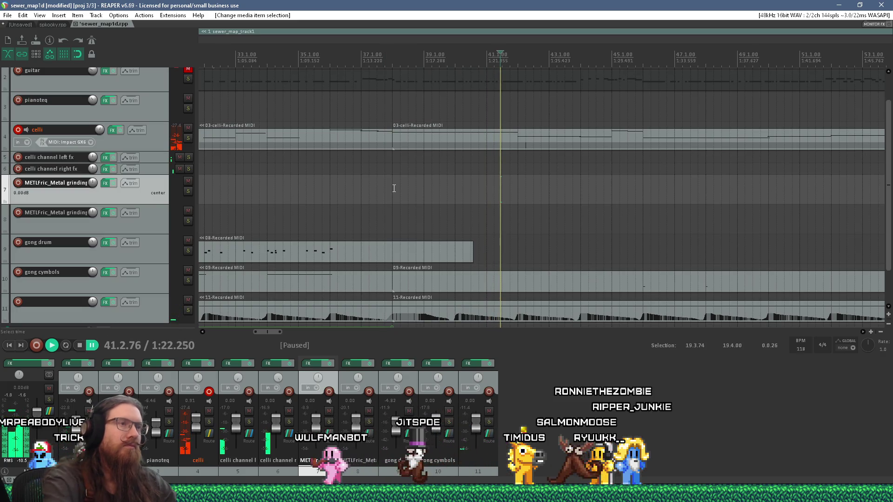
Step: Open the 03-celli MIDI item in the MIDI editor
scroll(491, 204, "up", 2)
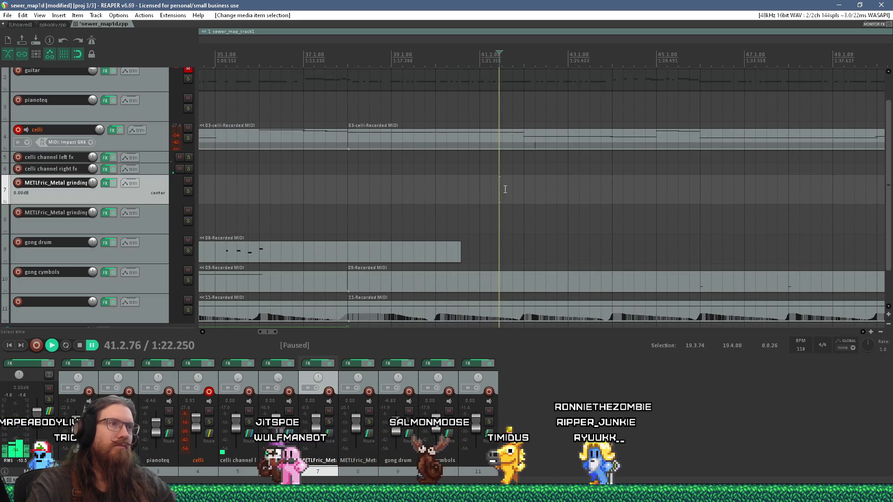
left_click(506, 139)
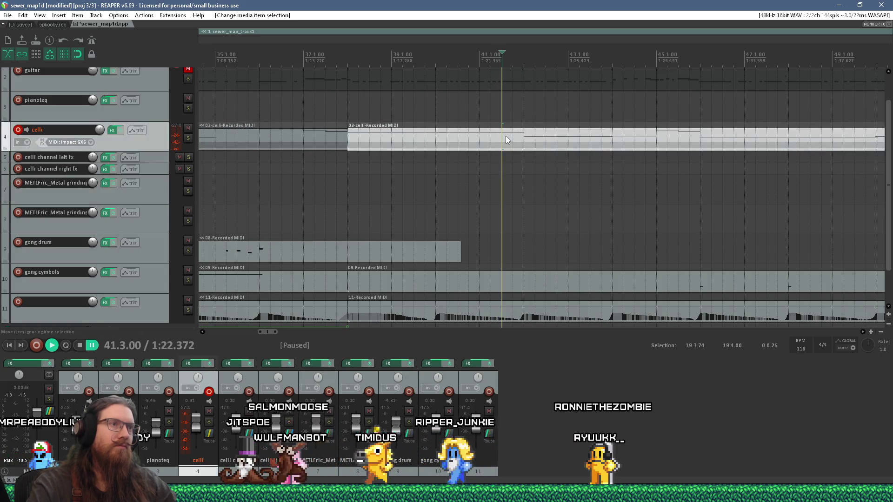
double_click(505, 139)
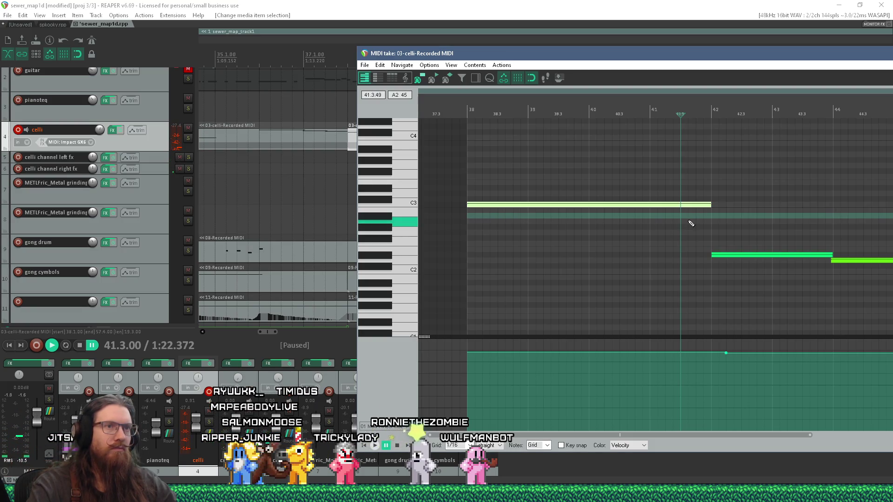
Step: Add an A#2 note at 41.3–42 and a C3 note at bars 42–44, then delete the two low notes
mouse_move(683, 215)
left_mouse_down()
mouse_move(711, 216)
mouse_move(705, 235)
left_mouse_up()
left_click(709, 204)
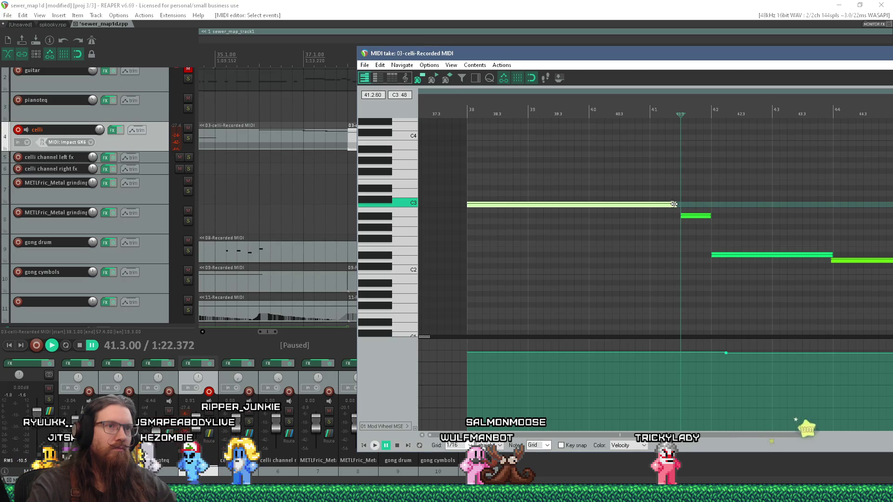
left_click_drag(712, 205, 840, 209)
scroll(642, 225, "down", 6)
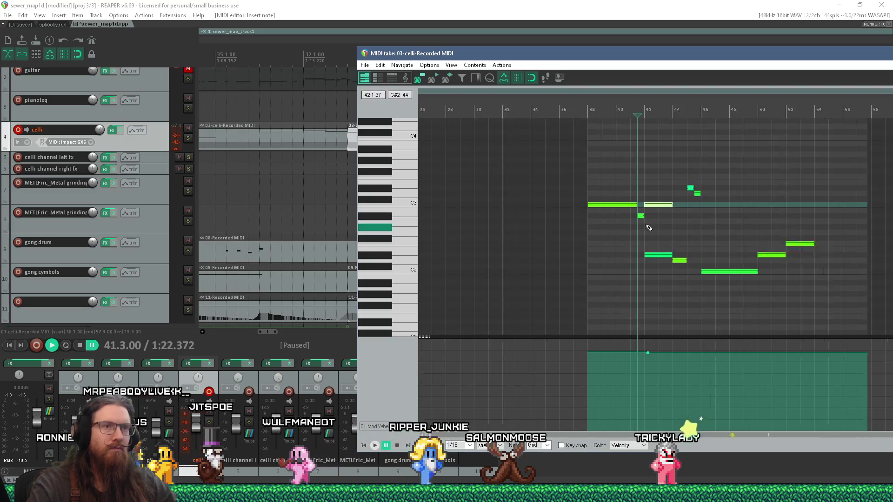
scroll(703, 244, "up", 5)
mouse_move(623, 274)
left_mouse_down()
mouse_move(488, 249)
mouse_move(494, 244)
left_mouse_up()
key("Delete")
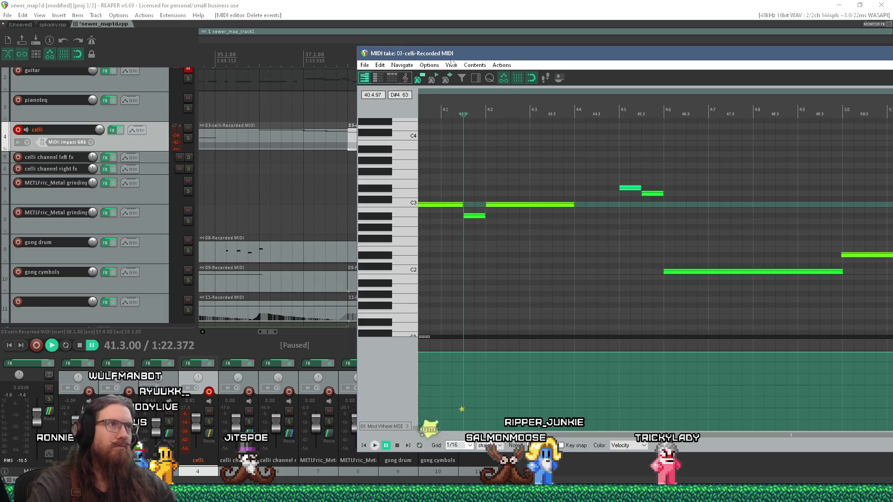
Step: Play back the edited celli phrase from just before bar 38, then return to Quake
left_click_drag(455, 56, 399, 243)
left_click(350, 180)
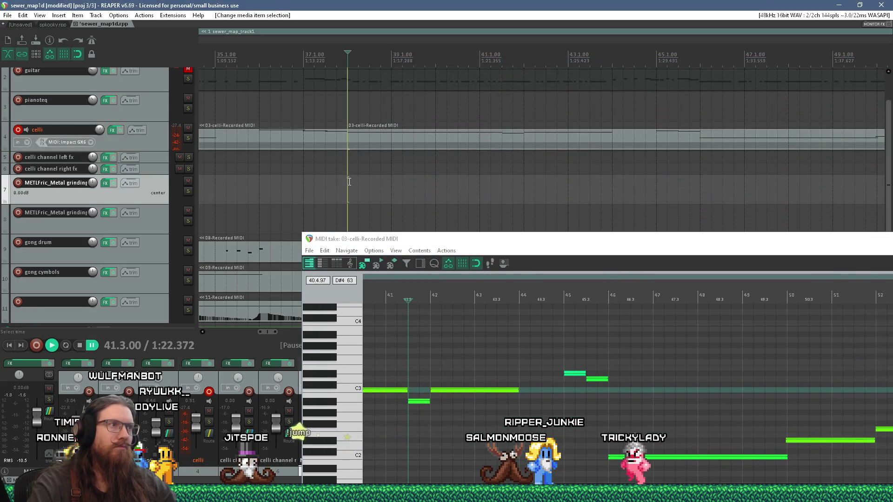
key("space")
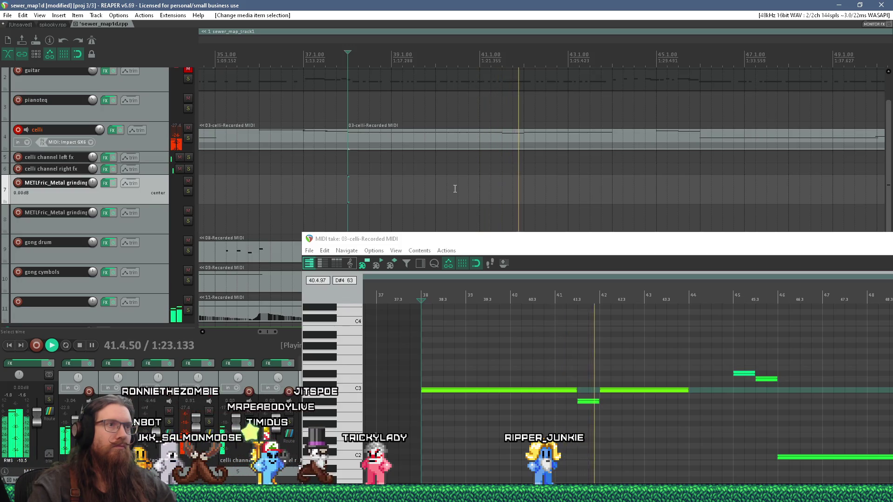
scroll(454, 188, "down", 2)
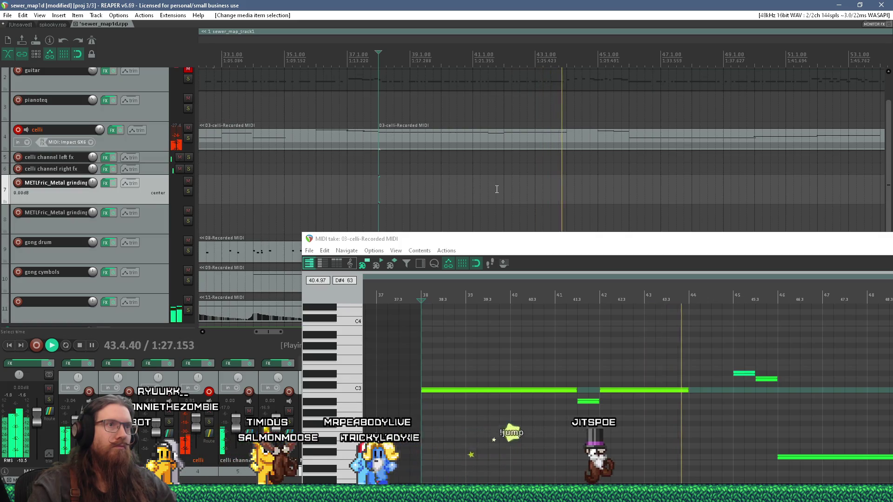
key("space")
scroll(498, 190, "down", 2)
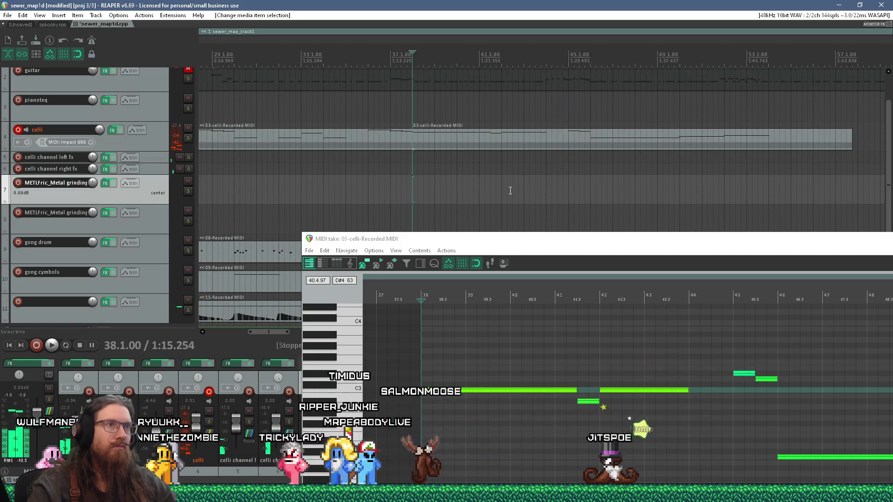
left_click_drag(694, 245, 534, 142)
key("alt+Tab")
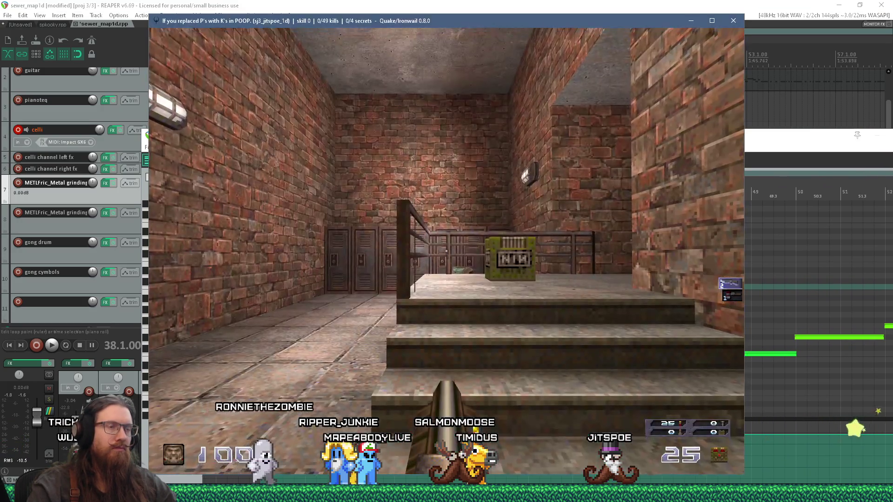
Step: Walk up the stairs and along the brick corridor into the barred room
key("w")
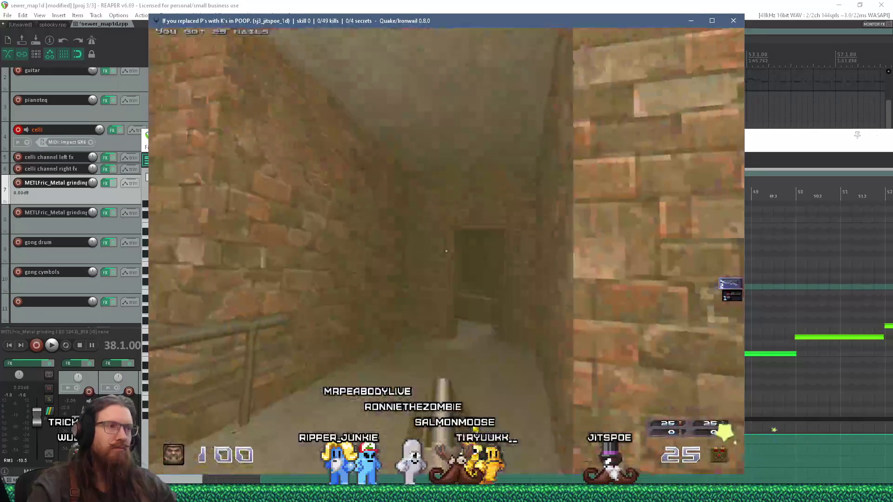
key("w")
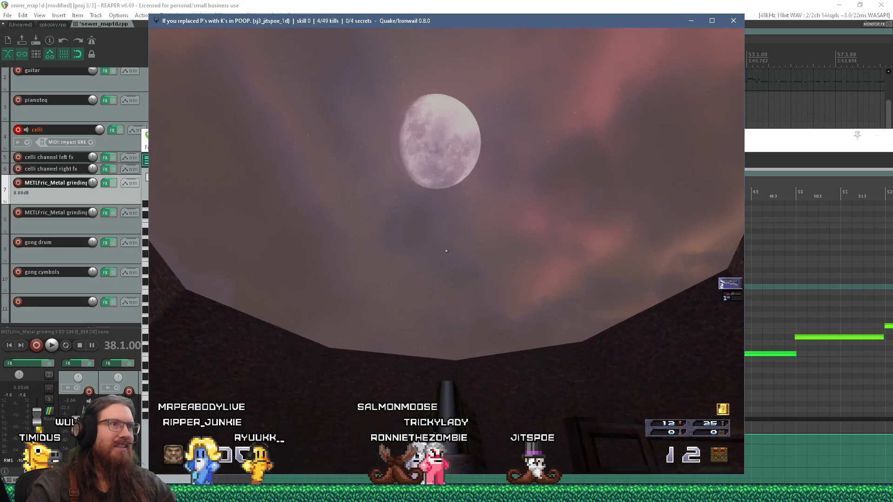
key("w")
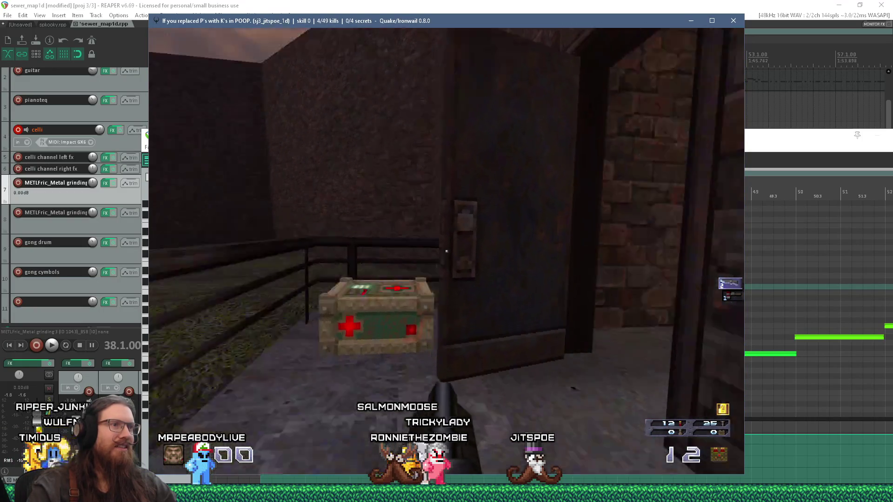
key("w")
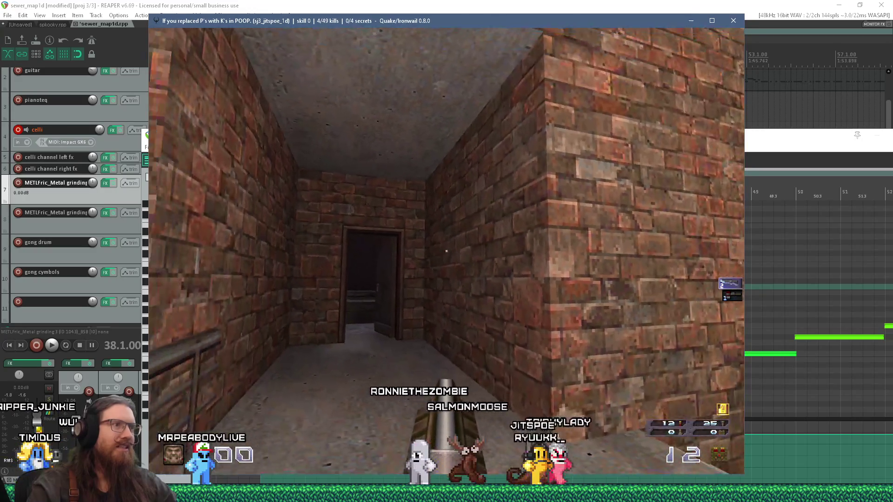
key("w")
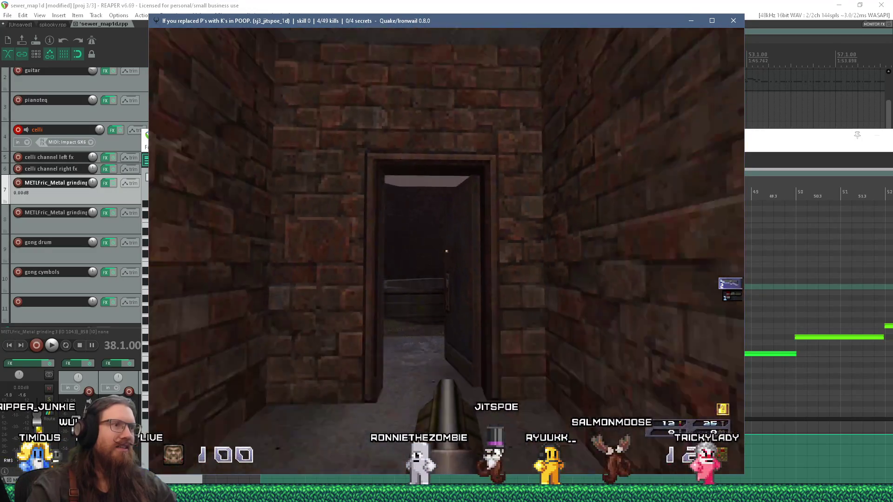
key("w")
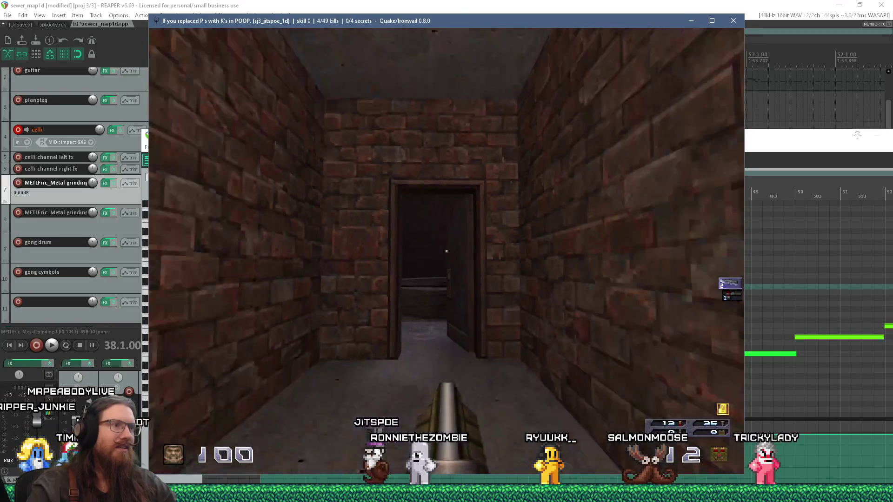
key("w")
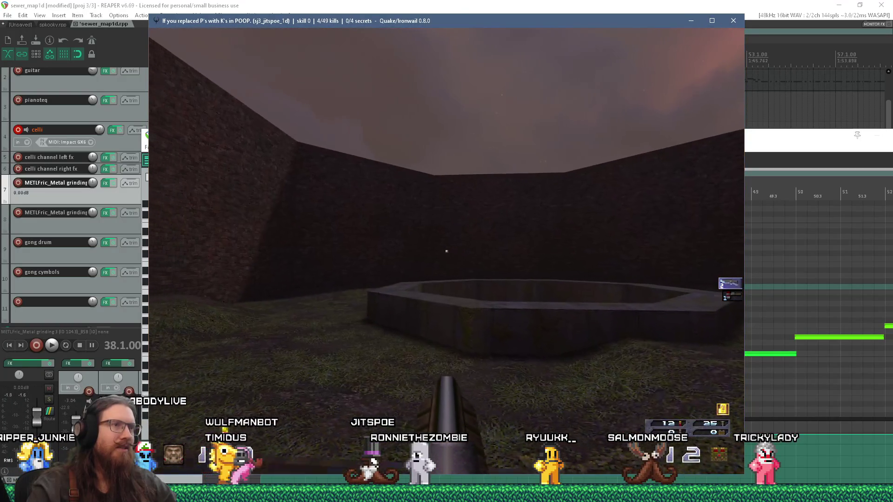
key("w")
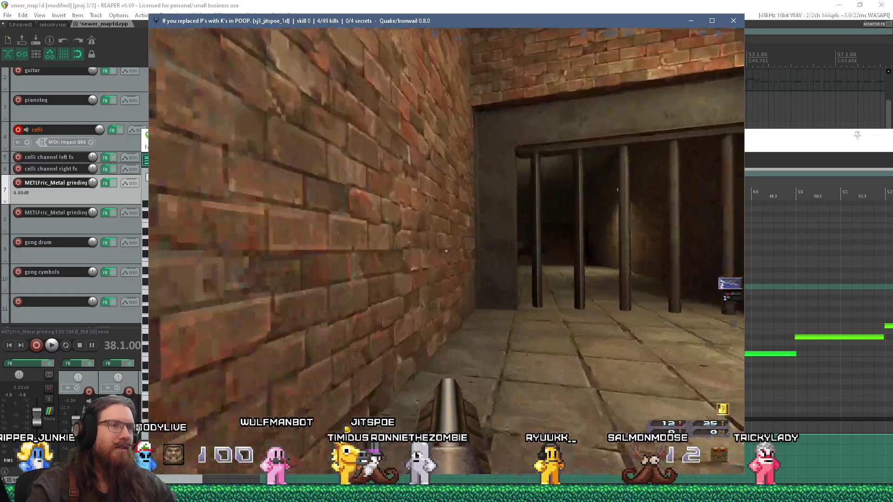
Step: Enable noclip and fly through the iron bars into the sewer room
key("grave")
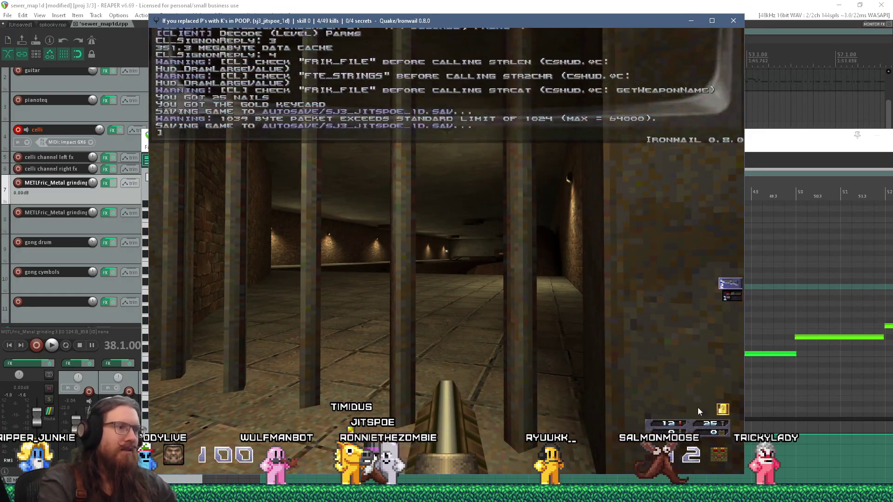
type("noclip")
key("Return")
key("grave")
key("w")
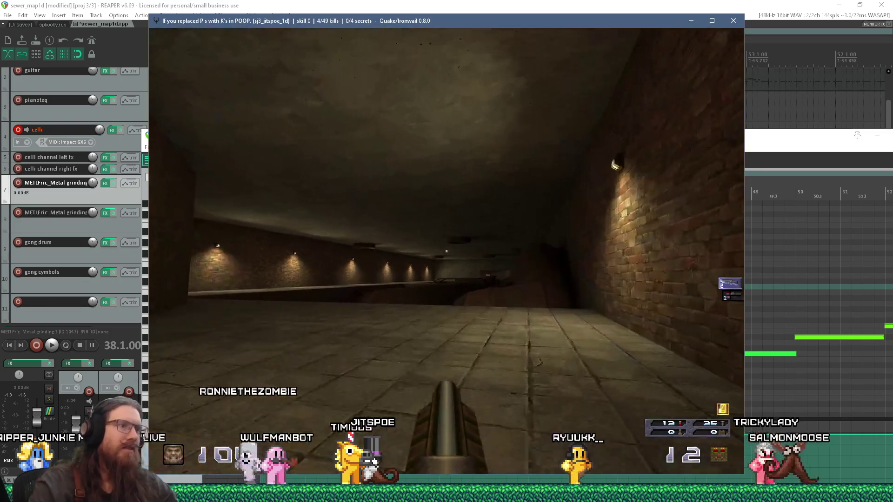
key("w")
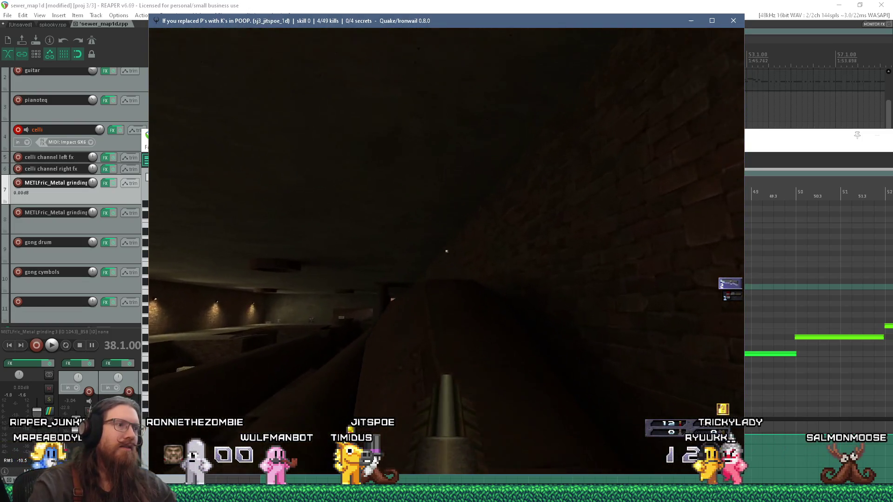
key("w")
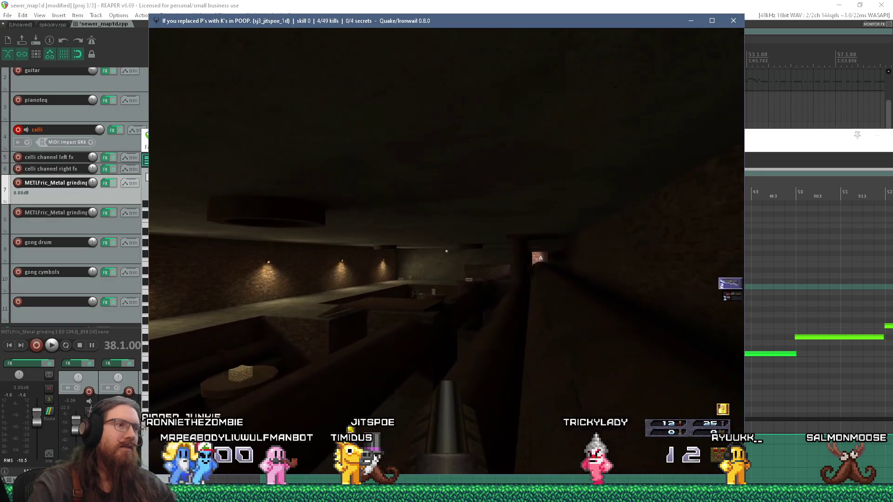
key("w")
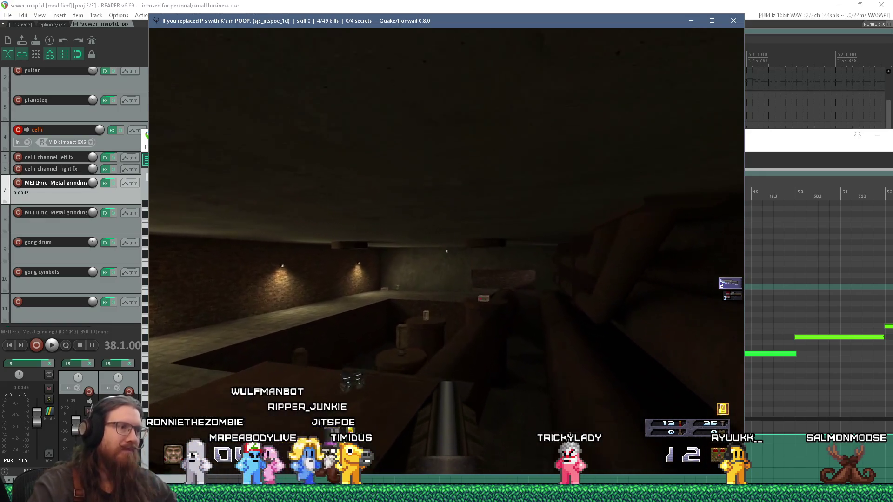
key("w")
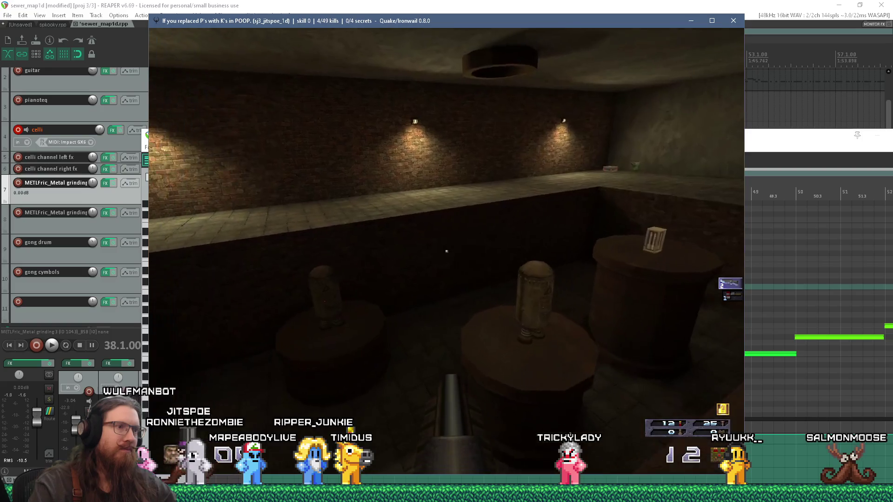
key("w")
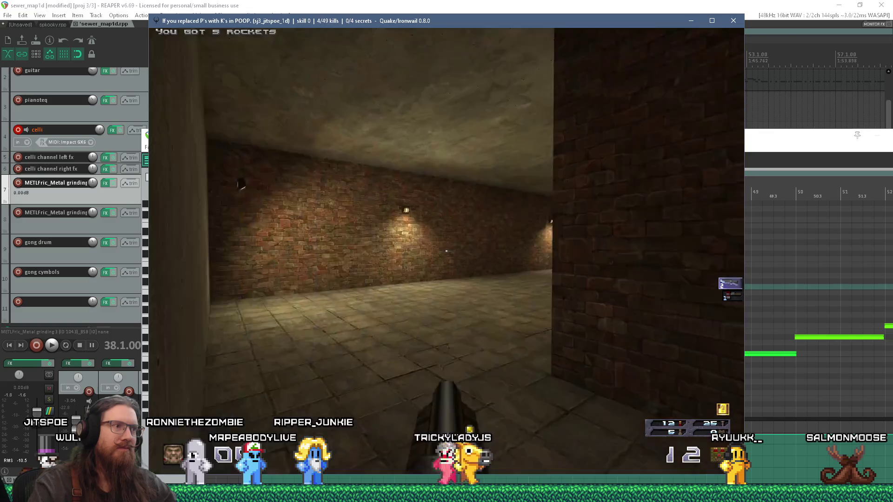
Step: Turn noclip off and explore the lit brick wall, pillar and corner pipes
key("grave")
type("noclip")
key("Return")
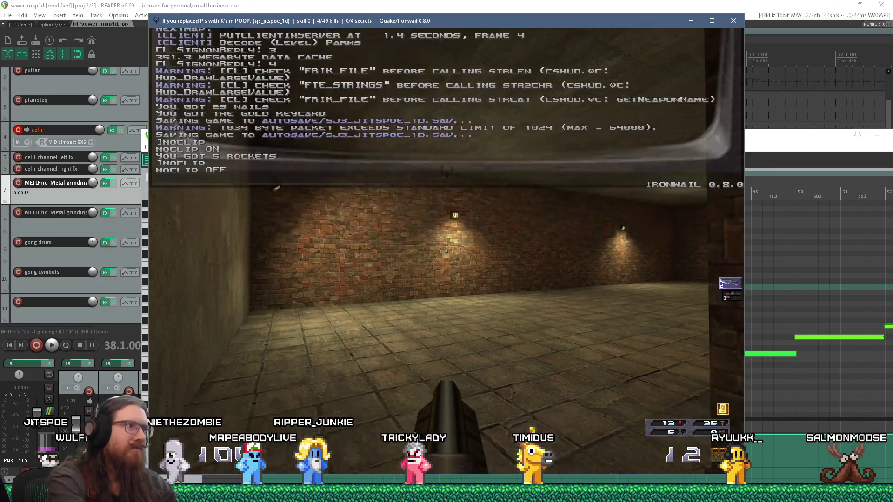
key("grave")
key("w")
key("w")
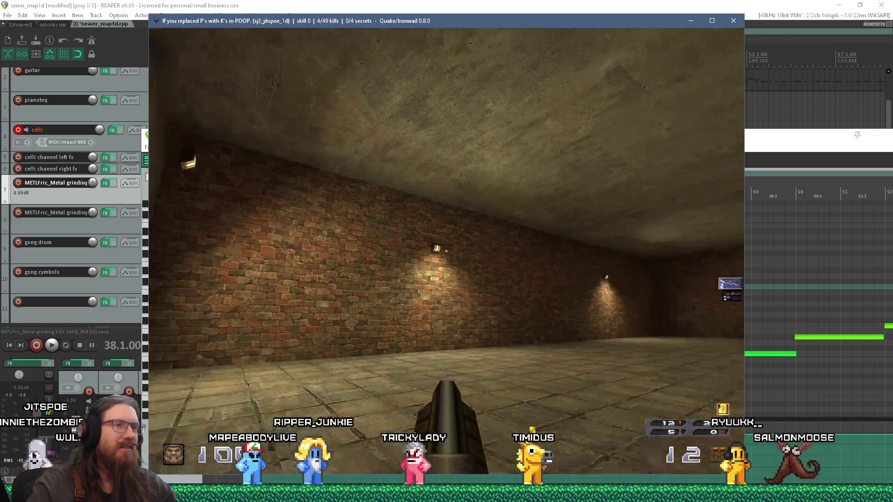
key("w")
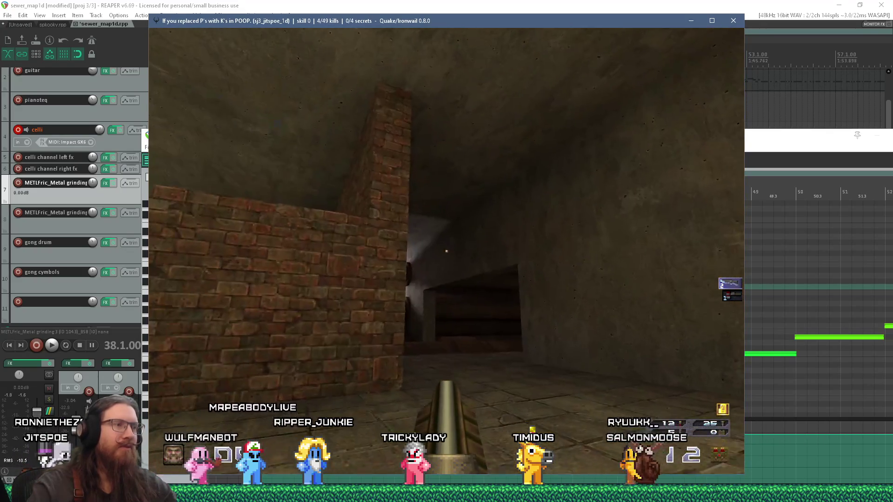
key("w")
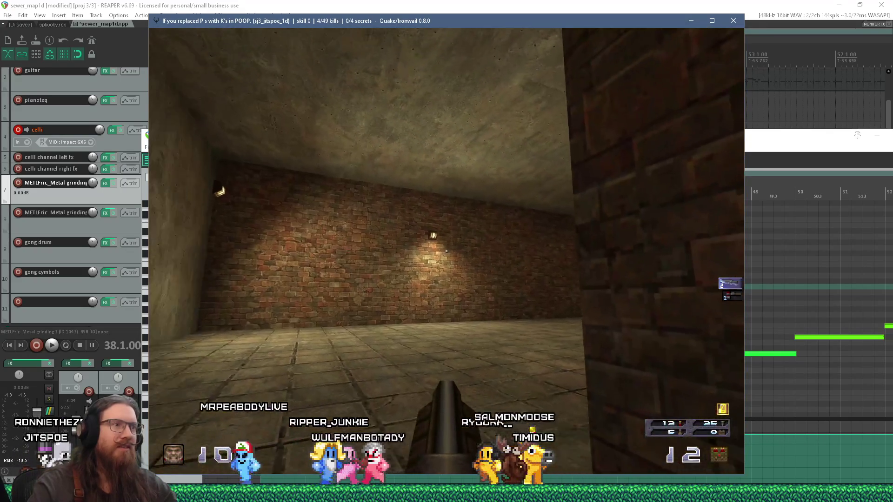
key("s")
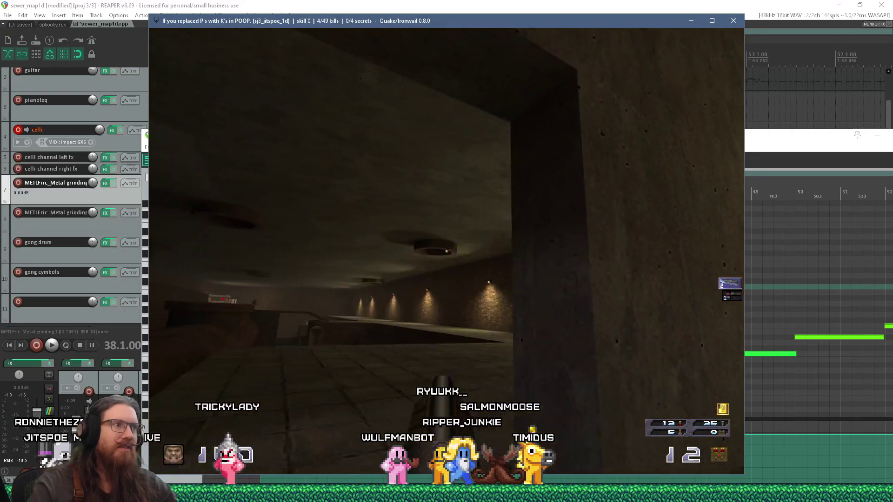
key("w")
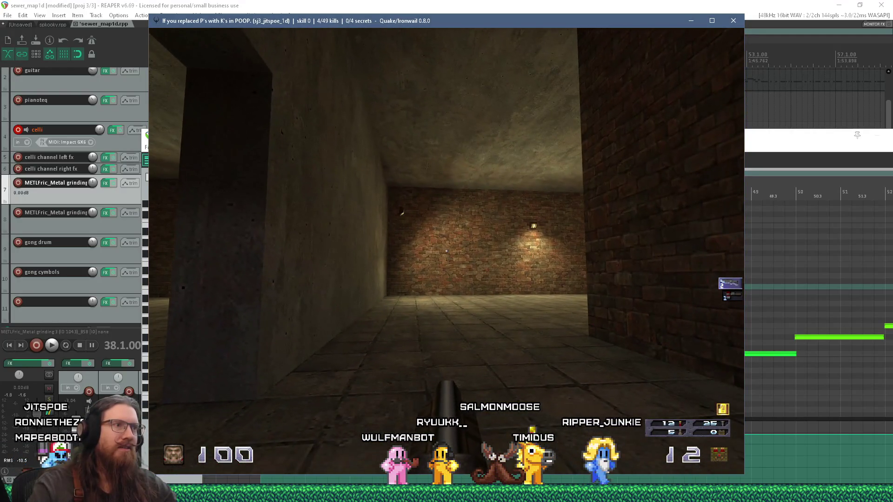
key("w")
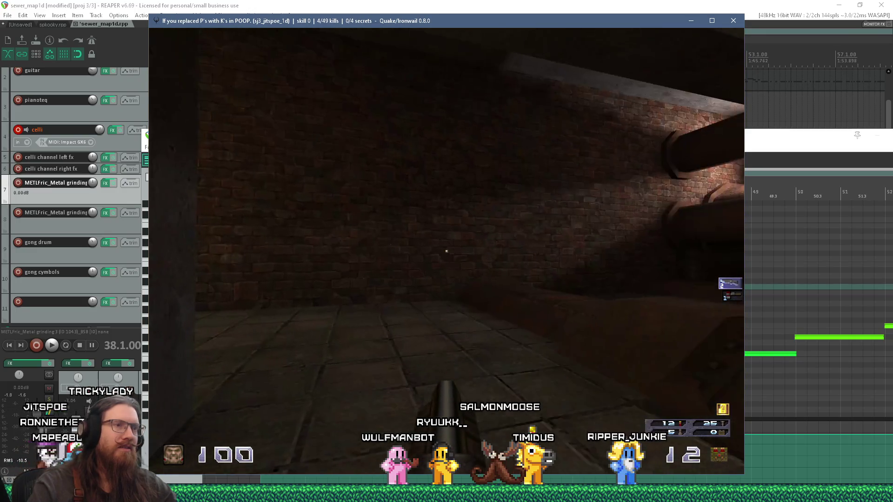
key("w")
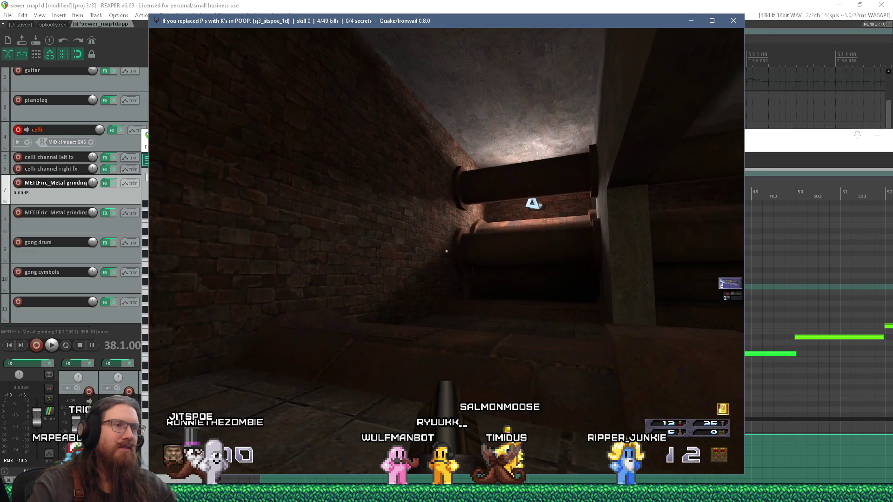
key("w")
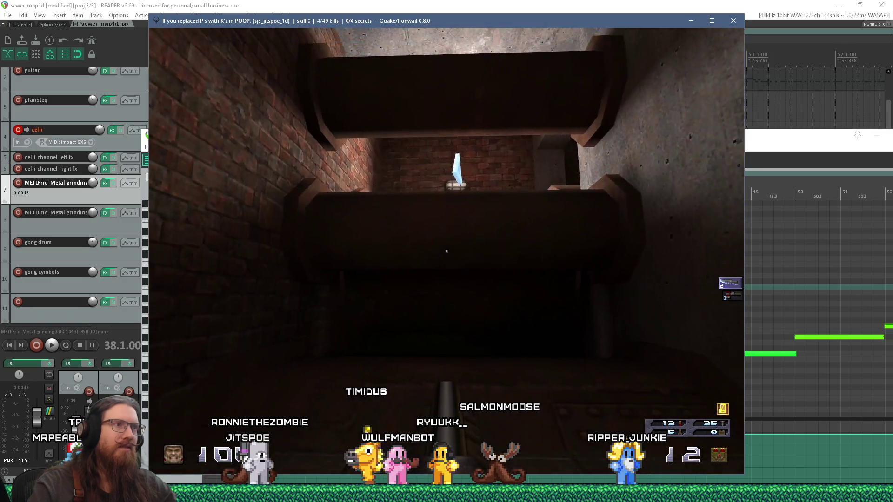
key("w")
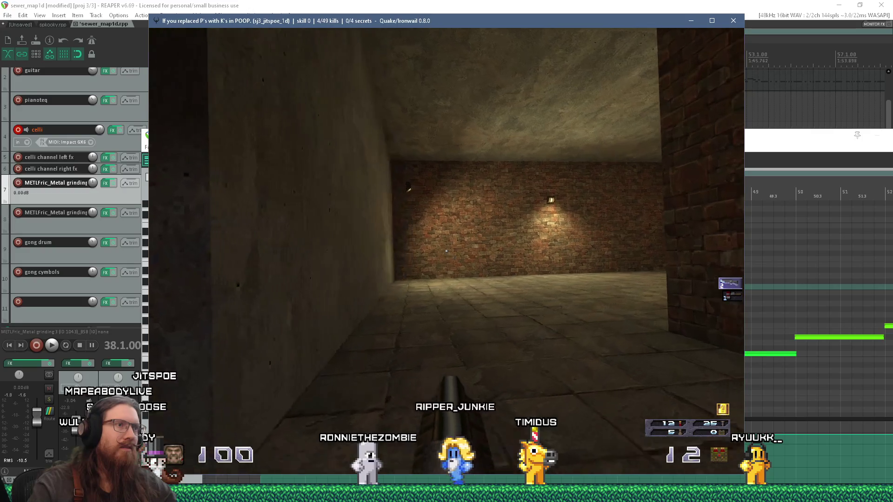
Step: Leave the game and open the clock screenshot's file location from Photo Viewer
key("grave")
key("alt+Tab")
key("alt+Tab")
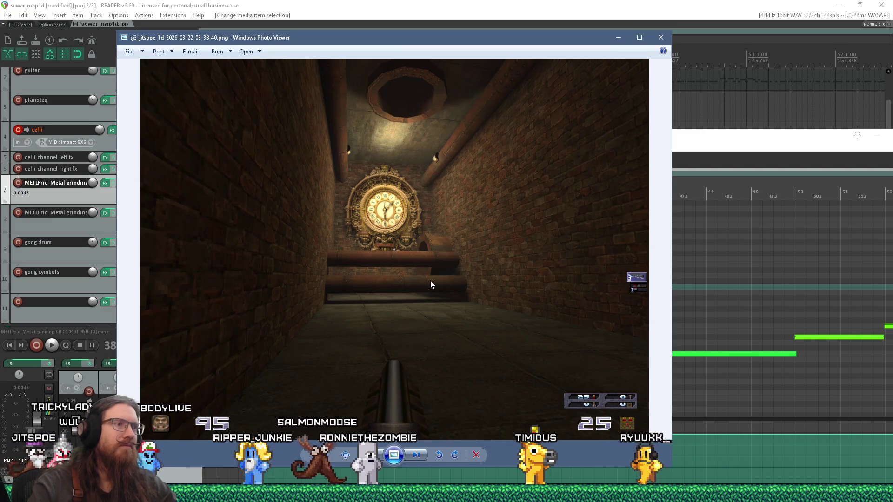
right_click(444, 260)
left_click(482, 291)
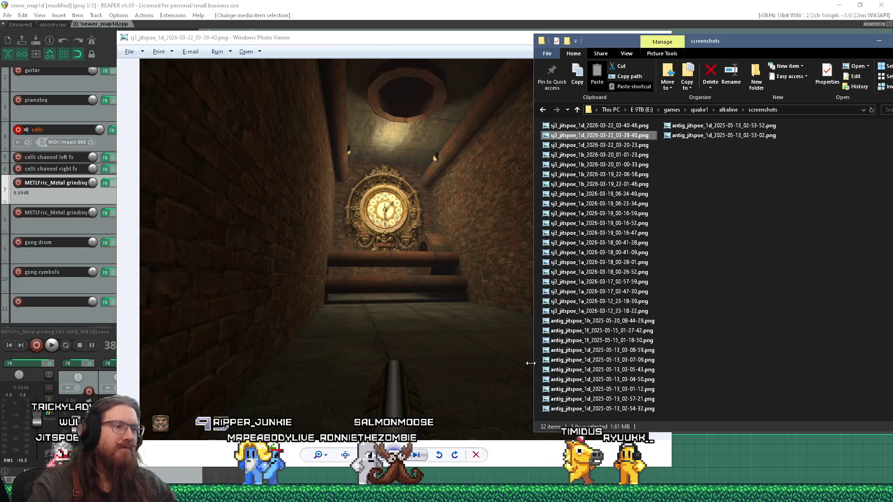
key("alt+Tab")
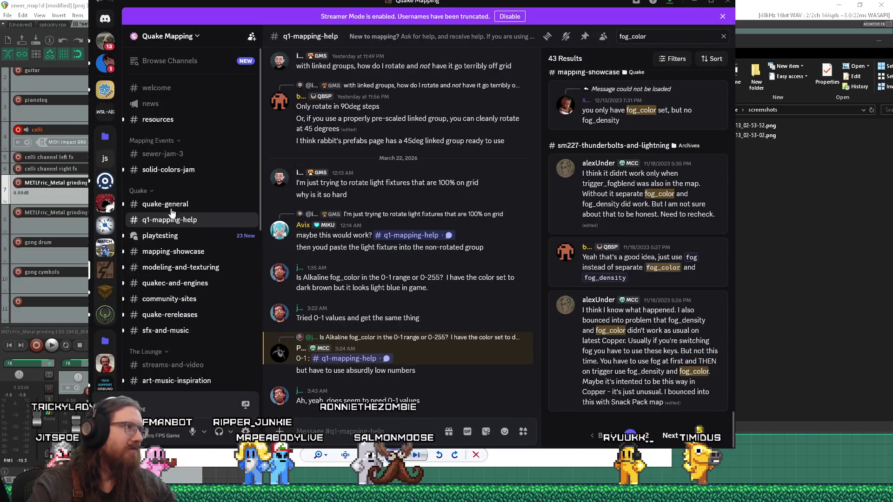
Step: Go to the sewer-jam-3 channel and preview the clock screenshot from the folder
left_click(175, 171)
left_click(175, 161)
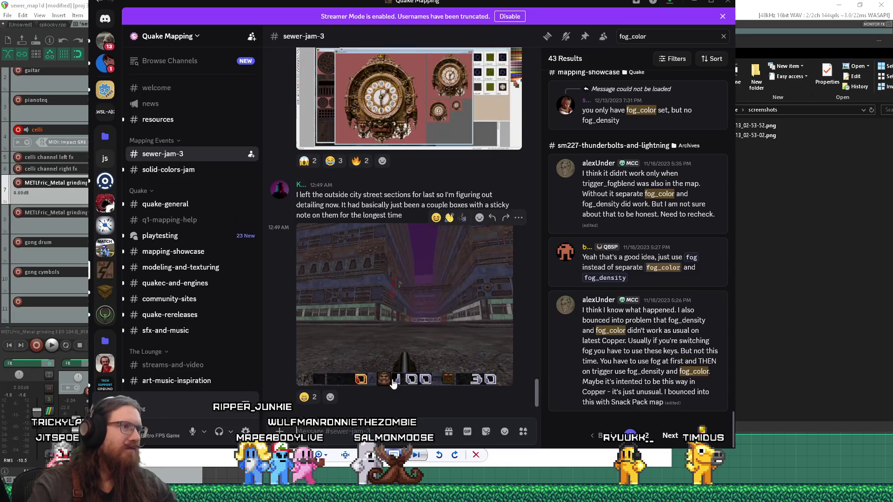
key("alt+Tab")
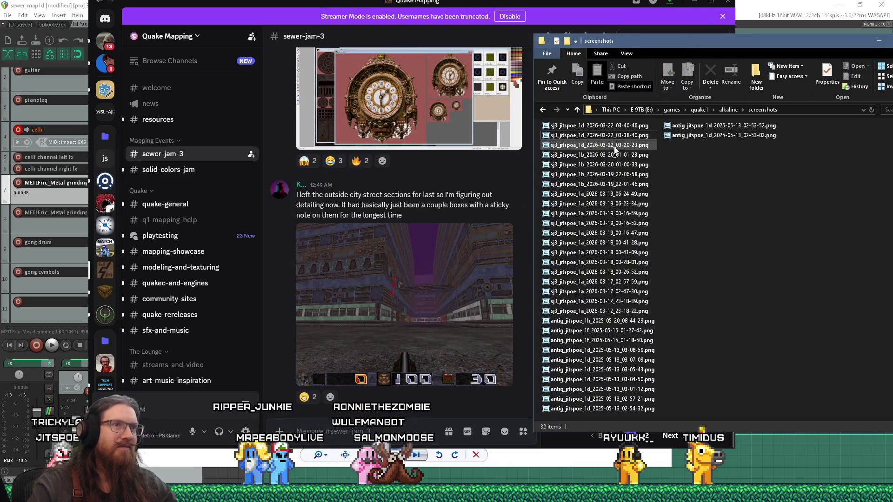
key("Down")
key("Return")
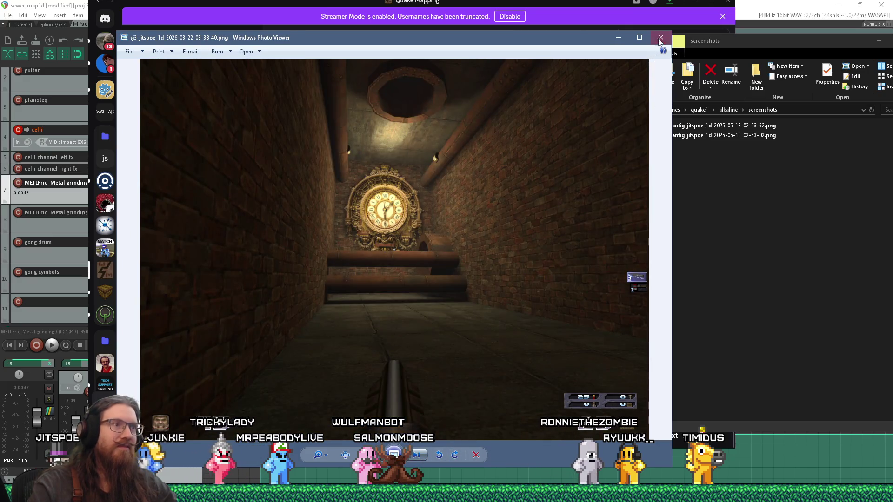
left_click(661, 38)
Step: Post the clock screenshot captioned 'Worth it, though?' and open it full size
left_click_drag(426, 329, 392, 384)
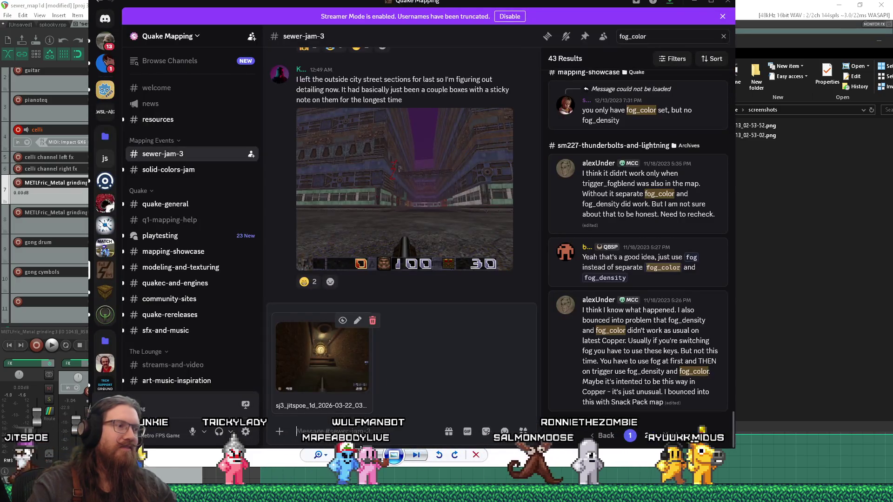
type("Worth it, though?")
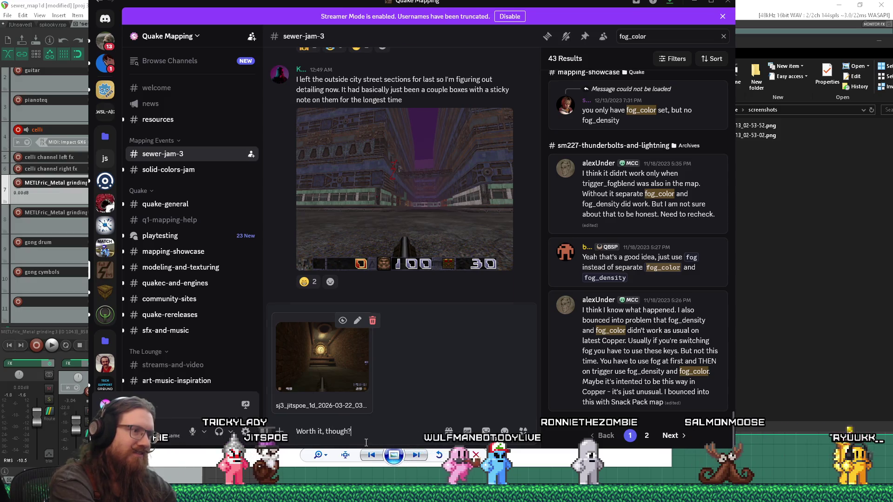
key("Return")
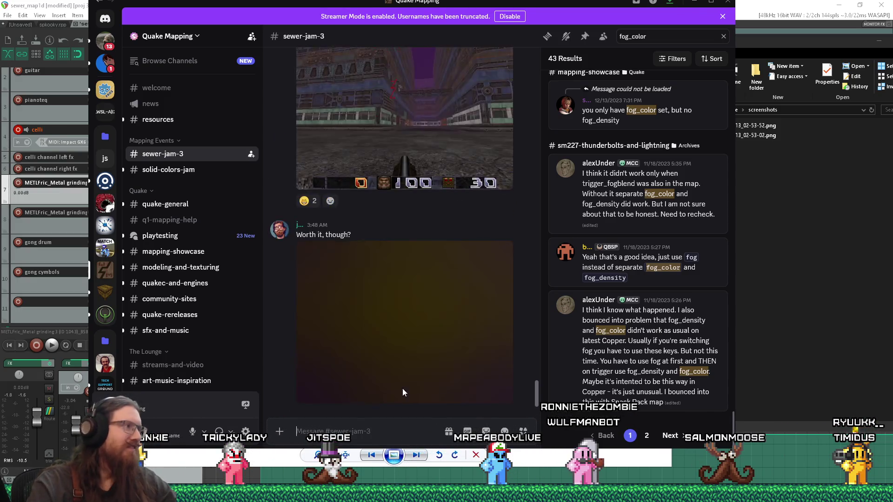
left_click(416, 330)
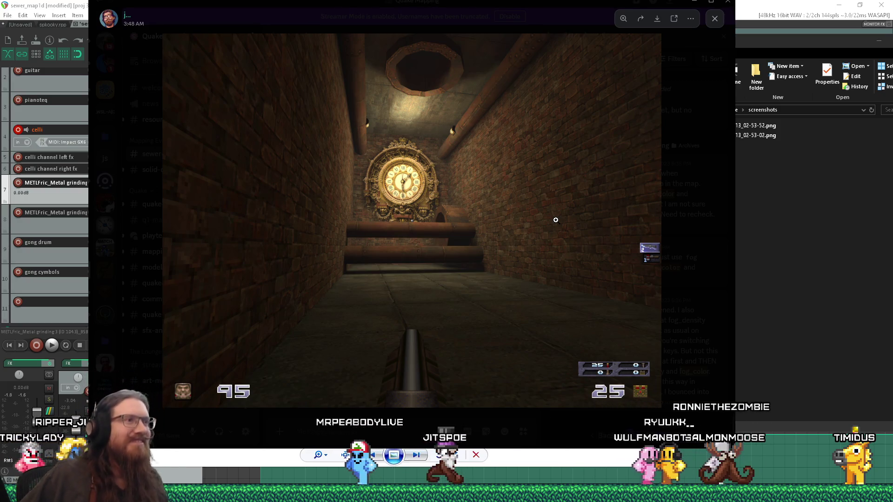
Step: Zoom in on the clock in the enlarged screenshot, pan around, then close the preview
left_click(453, 175)
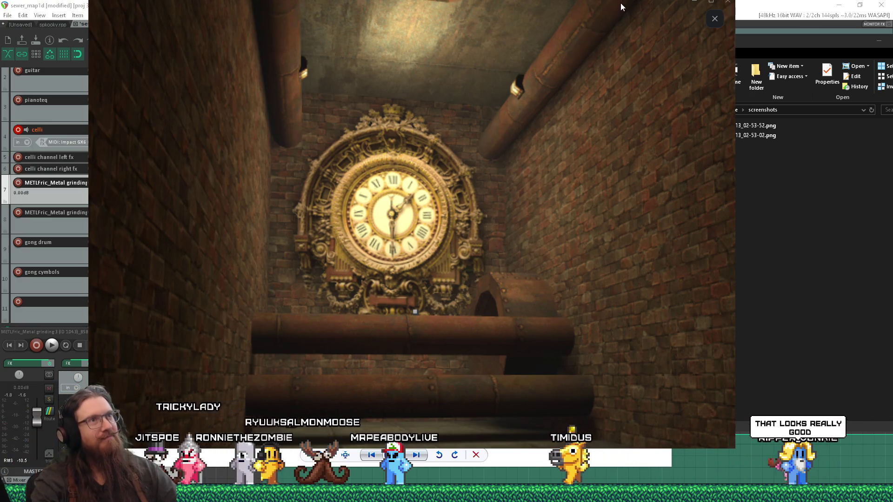
scroll(626, 47, "up", 2)
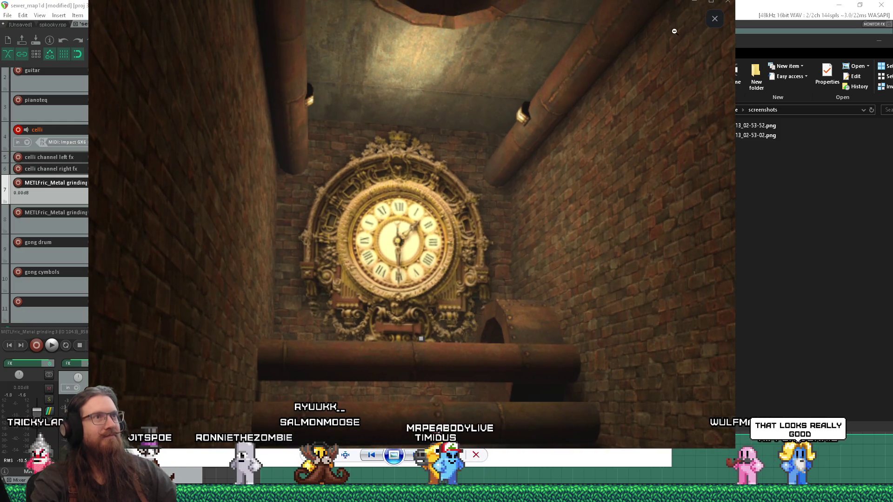
right_click(637, 20)
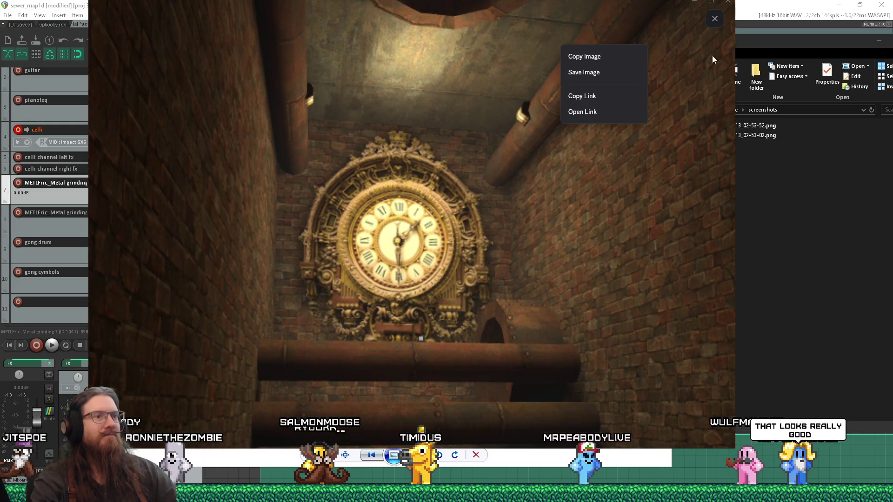
left_click(693, 174)
scroll(642, 171, "down", 10)
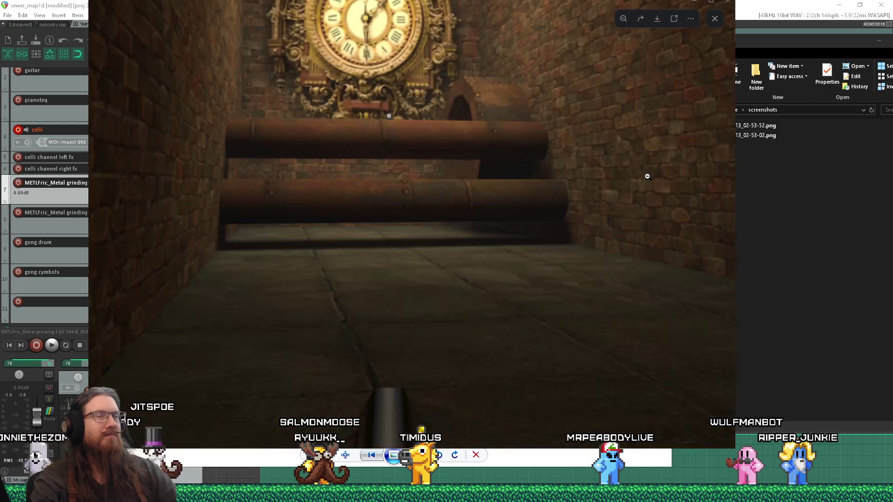
scroll(633, 170, "down", 1)
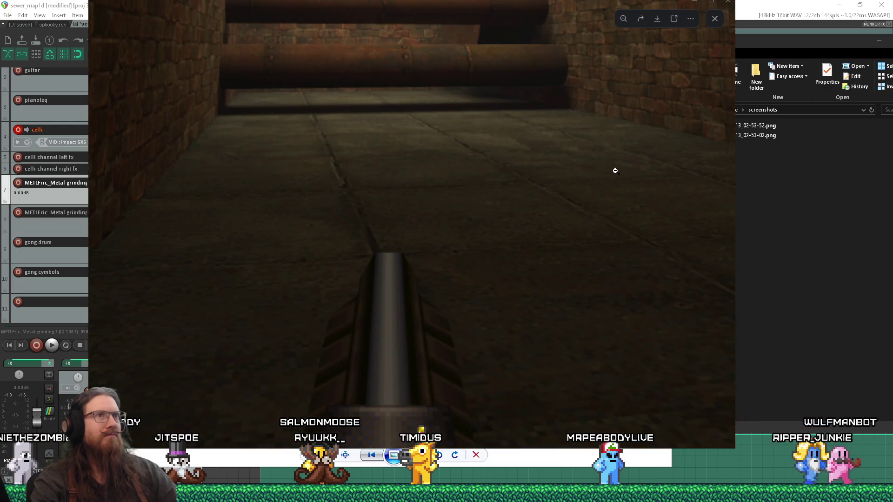
left_click(729, 5)
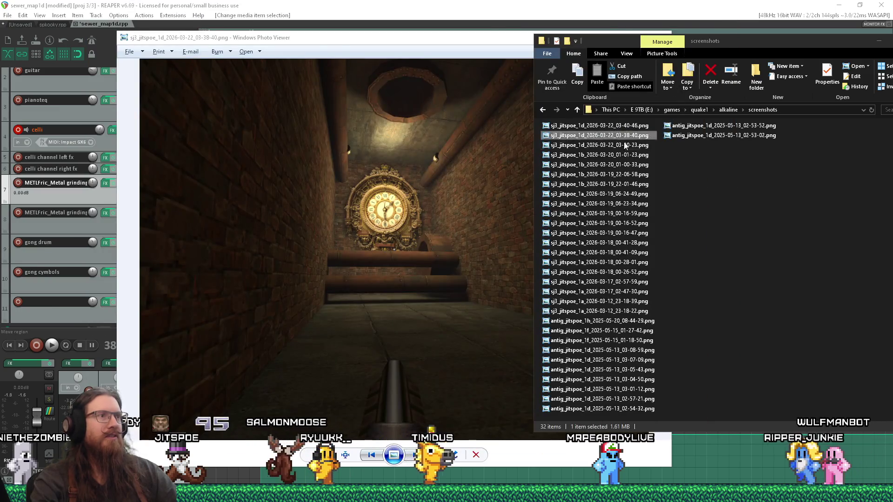
Step: Zoom into the clock corridor screenshot in Photo Viewer, move the window aside, and close it
left_click(431, 171)
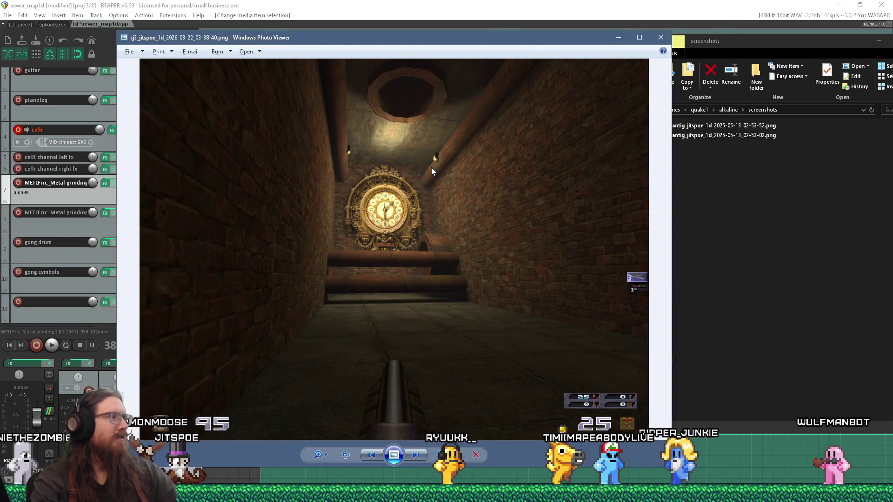
scroll(473, 171, "up", 3)
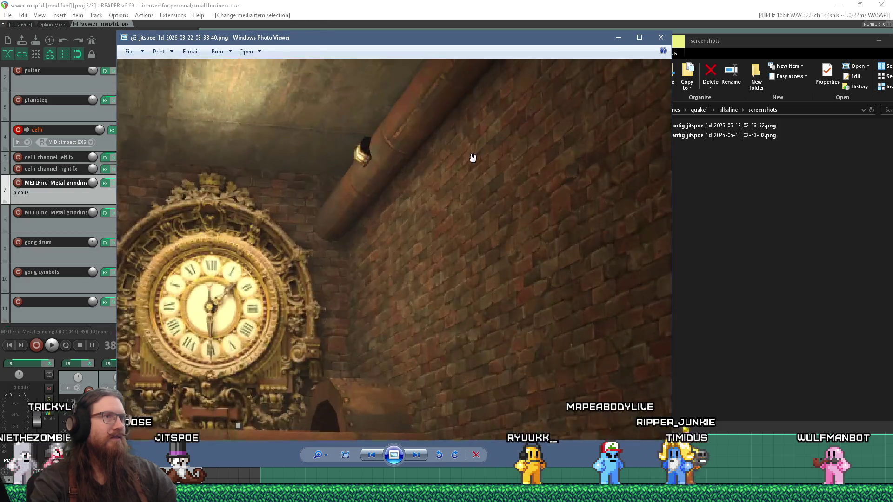
scroll(472, 158, "down", 2)
scroll(473, 157, "down", 2)
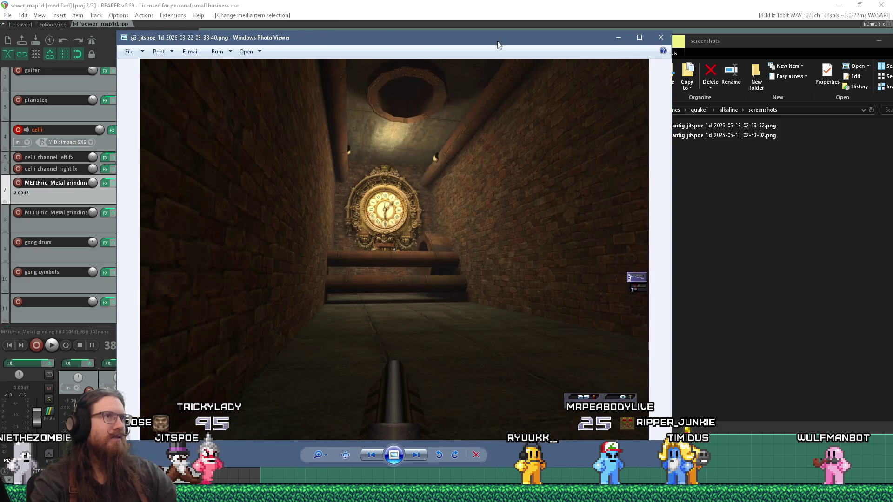
left_click_drag(500, 43, 551, 239)
left_click(715, 233)
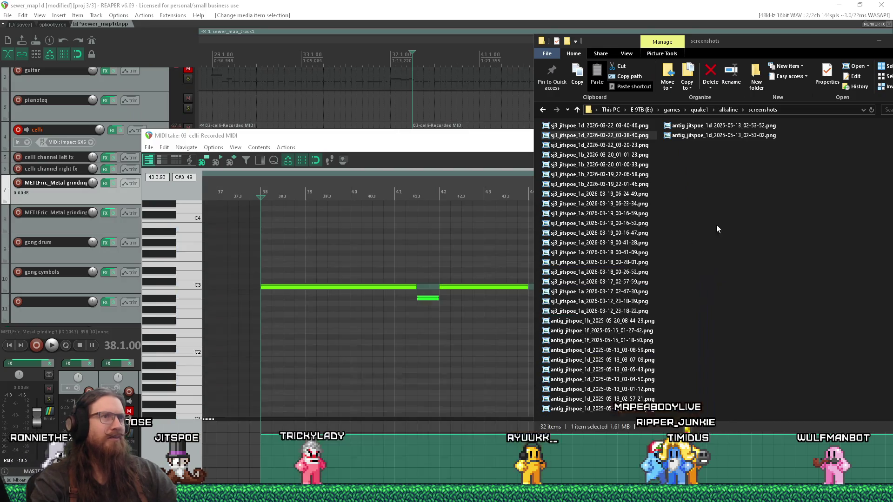
Step: Briefly reopen and close the clock corridor screenshot, then bring the 03-celli MIDI editor forward
double_click(629, 136)
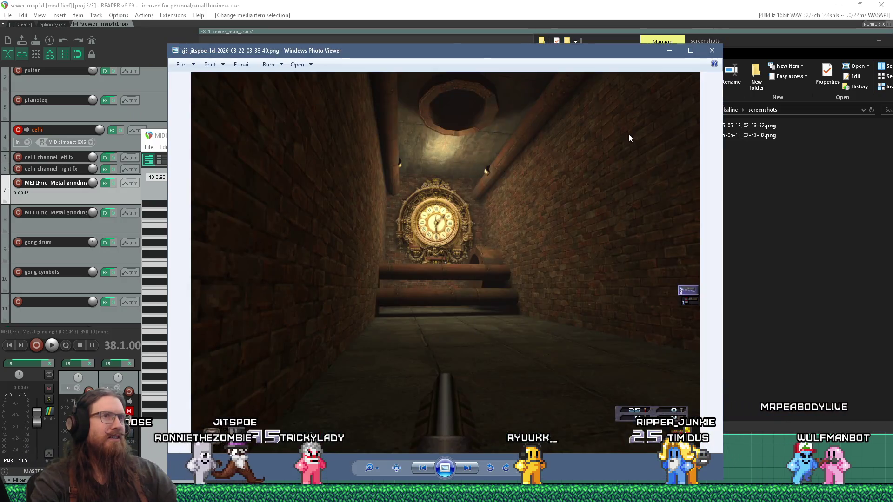
left_click(710, 48)
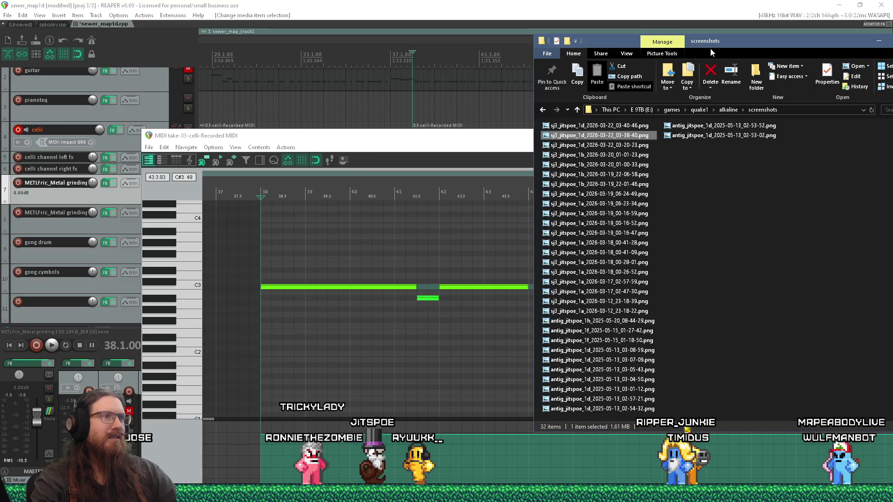
right_click(625, 135)
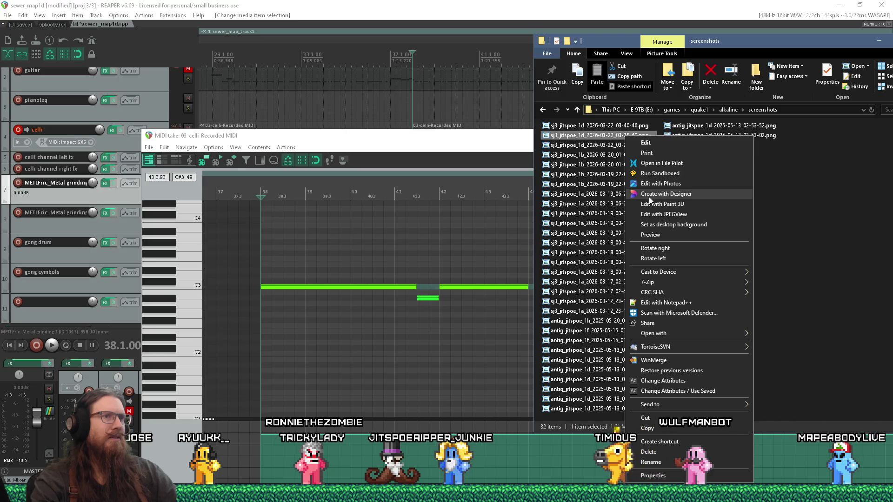
left_click(780, 179)
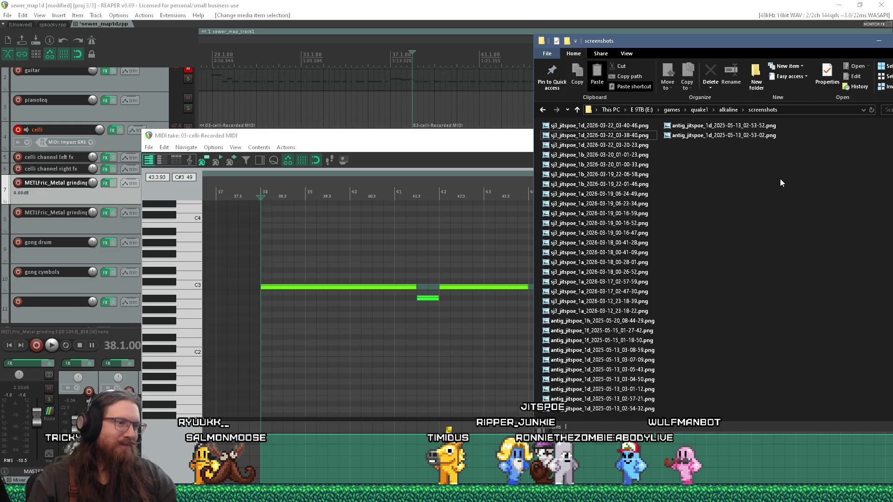
left_click(479, 139)
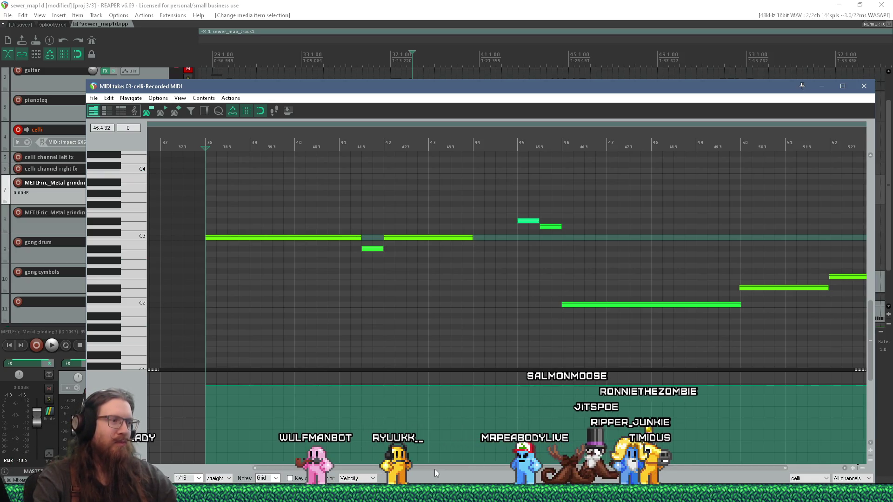
Step: Bring the running Ironwail game forward, then switch to the TrenchBroom map window
key("alt+Tab")
key("alt+Tab")
key("alt+Tab")
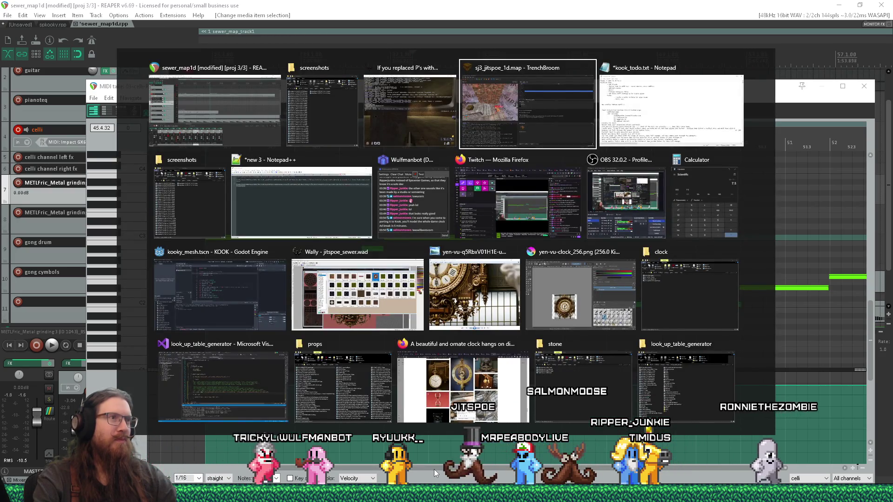
key("alt+shift+Tab")
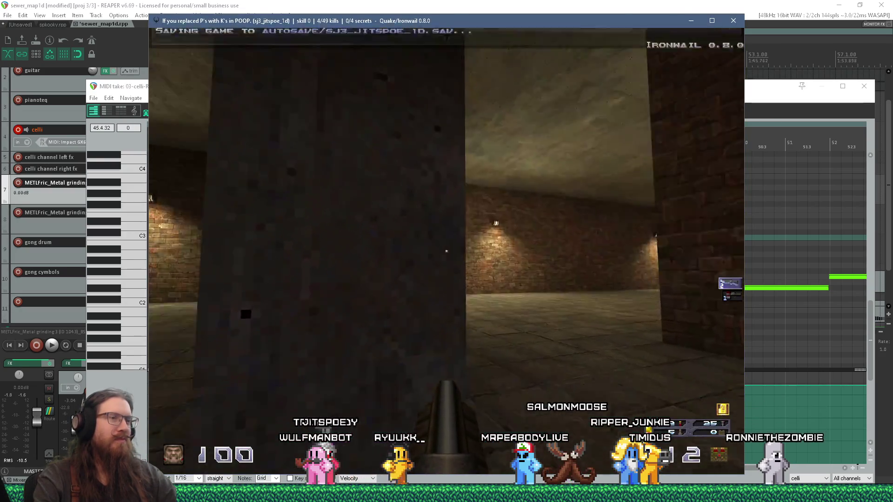
key("alt+Tab")
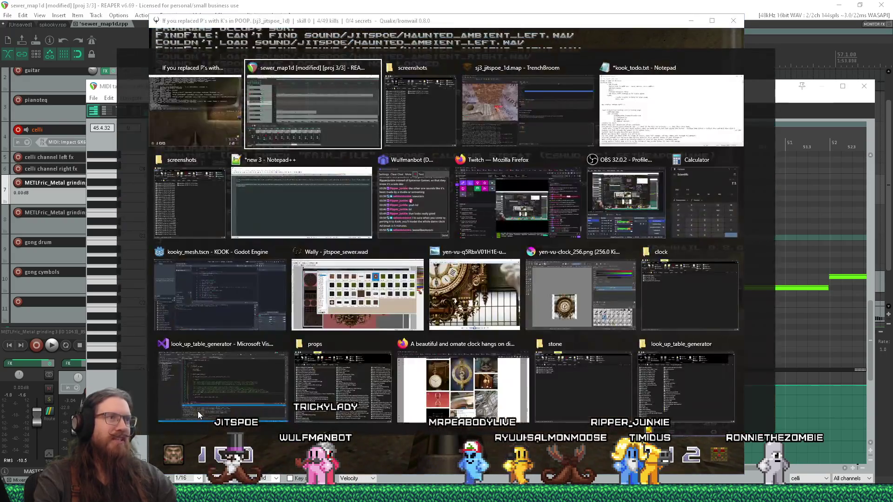
key("Tab")
key("Tab")
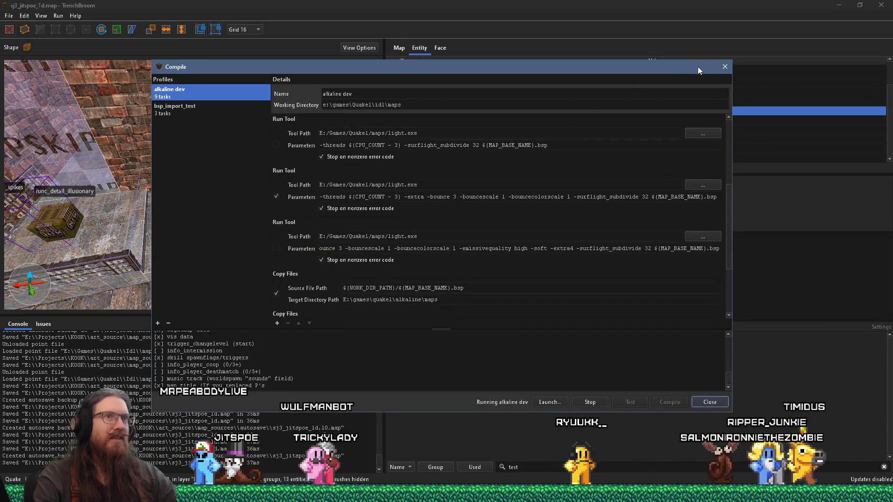
Step: Stop and close the running compile, then select the trigger_fogblend brush
left_click(728, 68)
left_click(466, 251)
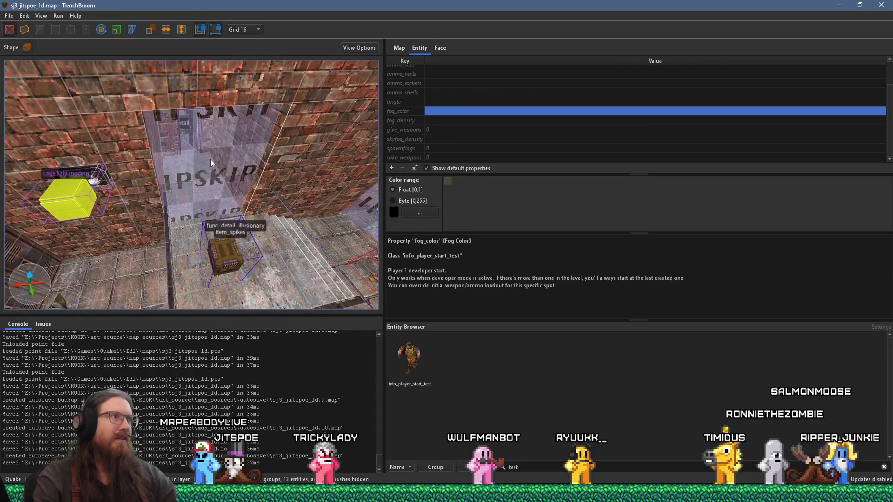
left_click(210, 159)
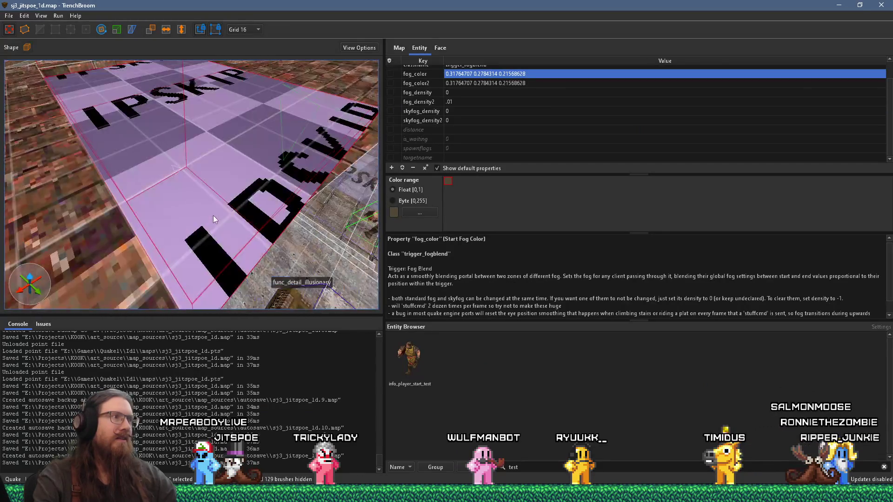
scroll(213, 216, "down", 3)
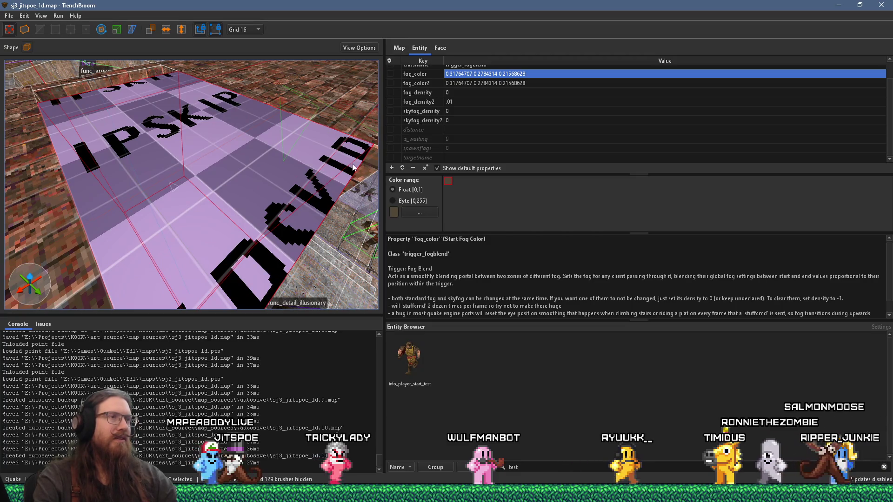
scroll(455, 115, "up", 1)
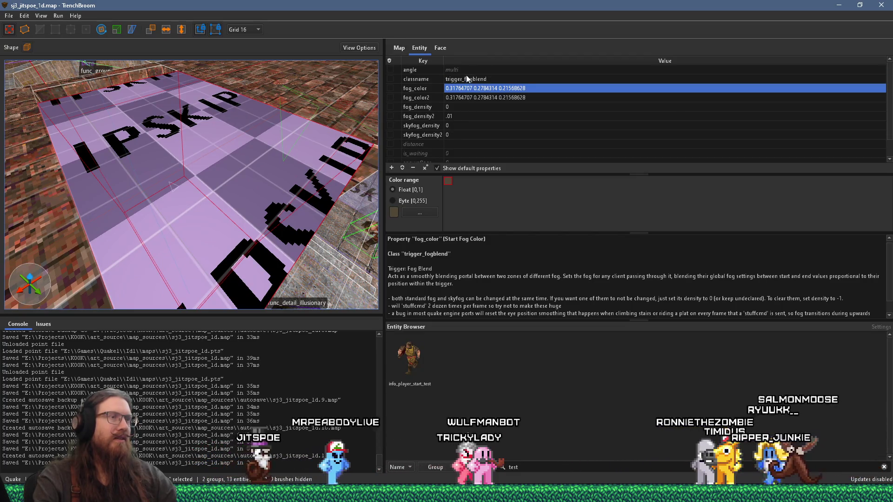
scroll(264, 155, "down", 5)
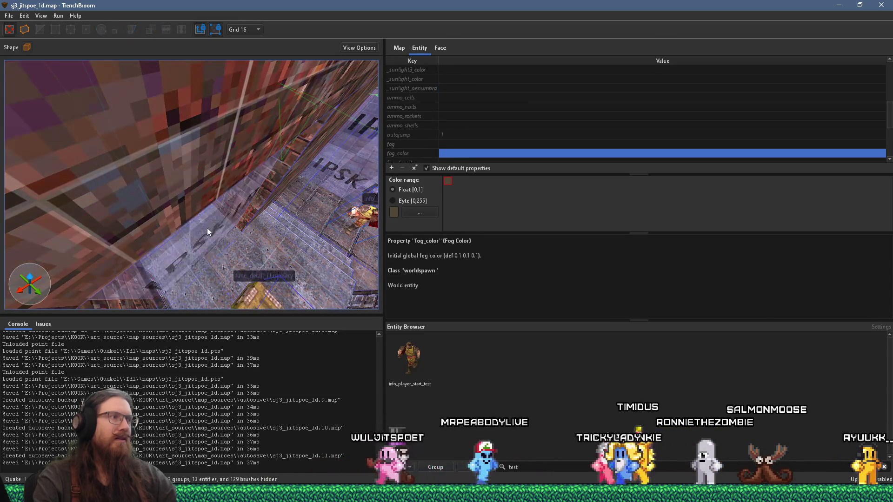
left_click(207, 227)
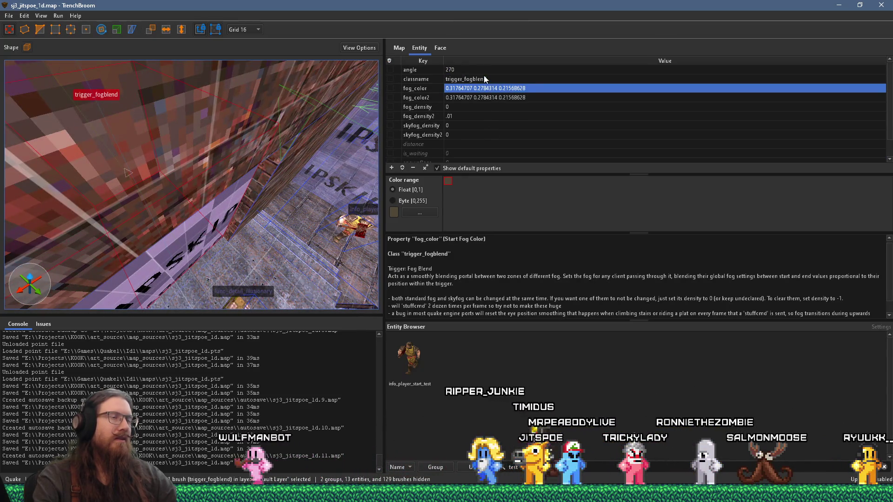
Step: Change the trigger's angle from 270 to 90
left_click(484, 77)
left_click(485, 70)
left_click(485, 71)
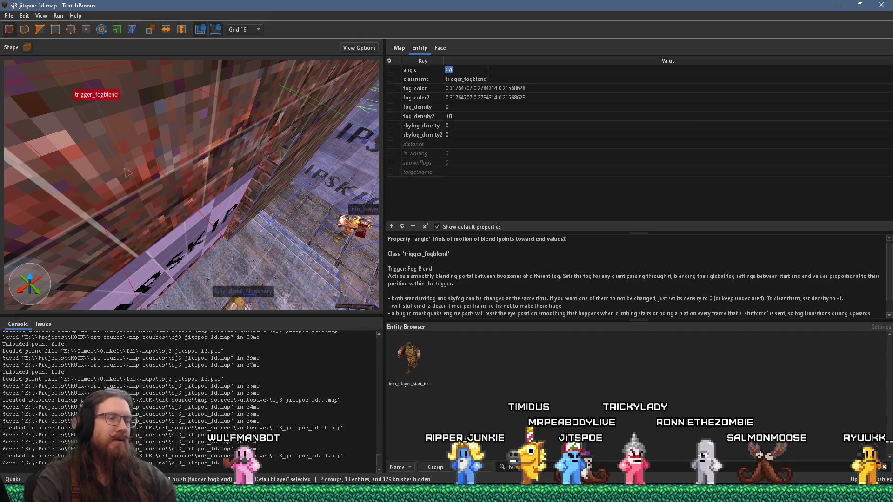
type("90")
key("Return")
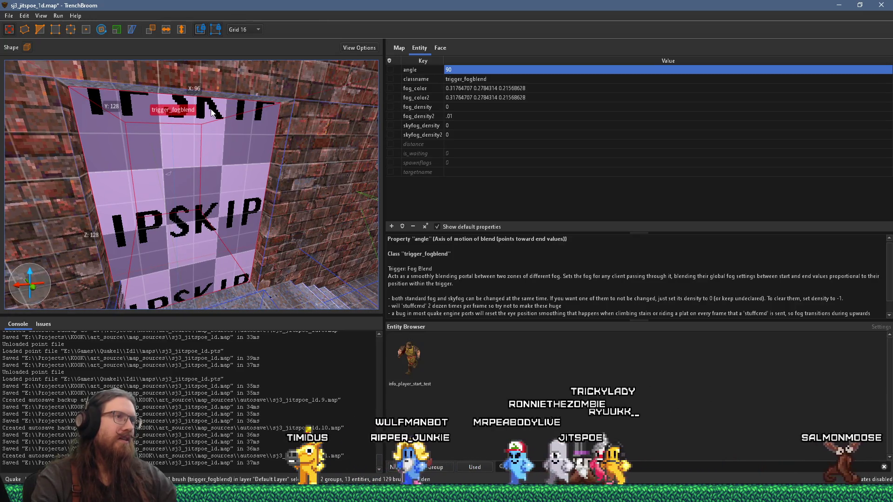
Step: Raise fog_density2 from .01 to .04, then deselect the trigger
mouse_move(256, 143)
left_mouse_down()
mouse_move(192, 200)
mouse_move(228, 194)
mouse_move(163, 150)
mouse_move(54, 146)
mouse_move(189, 159)
mouse_move(199, 136)
mouse_move(107, 147)
mouse_move(228, 139)
mouse_move(32, 93)
mouse_move(149, 120)
mouse_move(148, 140)
mouse_move(202, 119)
left_mouse_up()
scroll(202, 119, "up", 2)
scroll(202, 119, "up", 3)
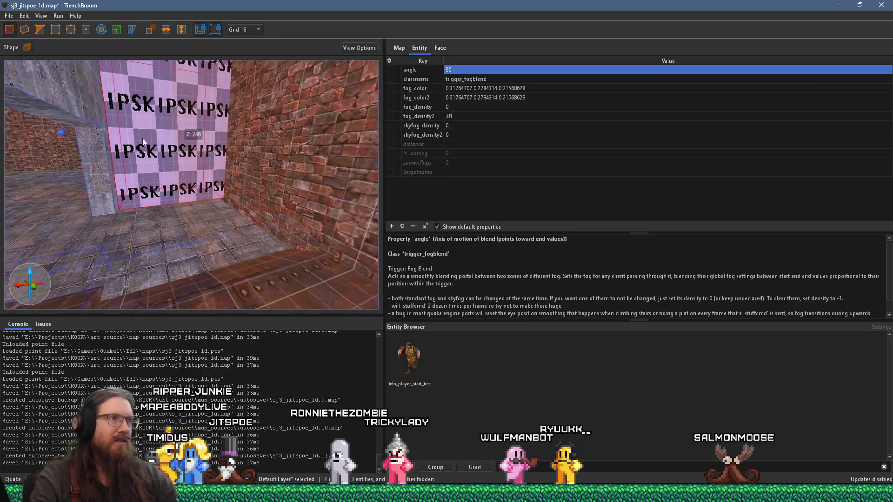
double_click(470, 117)
left_click_drag(451, 116, 457, 117)
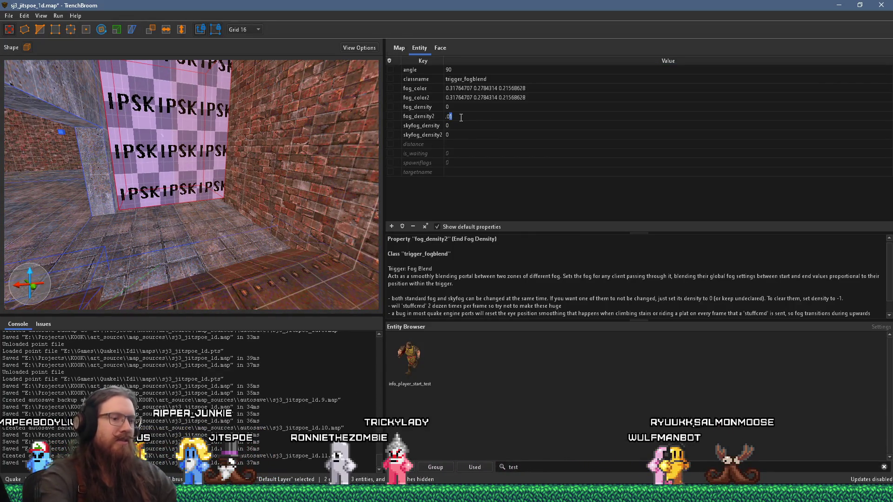
type("4")
key("Return")
left_click_drag(298, 153, 320, 142)
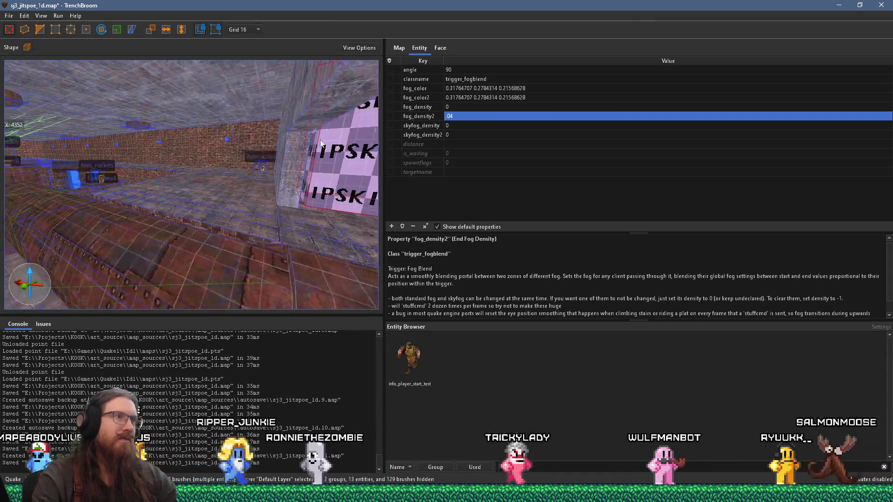
mouse_move(230, 150)
left_mouse_down()
mouse_move(159, 159)
mouse_move(264, 171)
left_mouse_up()
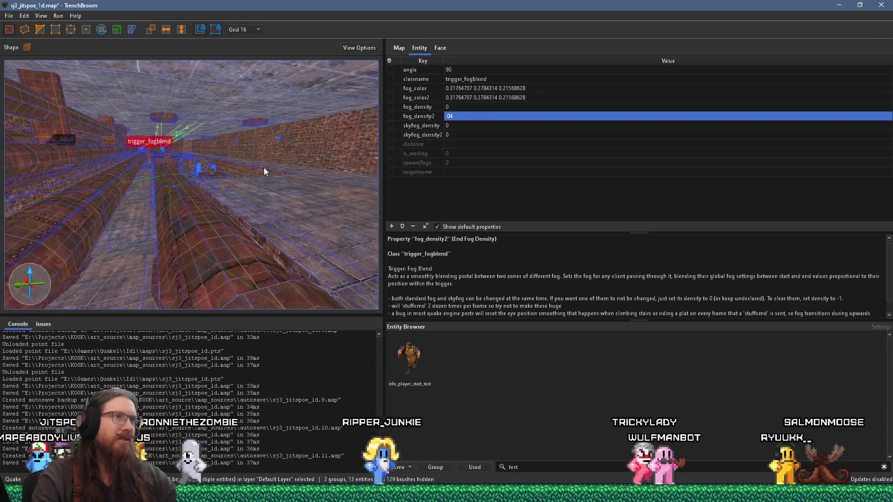
key("Escape")
Step: Save the map, then stop and close the running compile
left_click(9, 16)
left_click(28, 41)
left_click(65, 26)
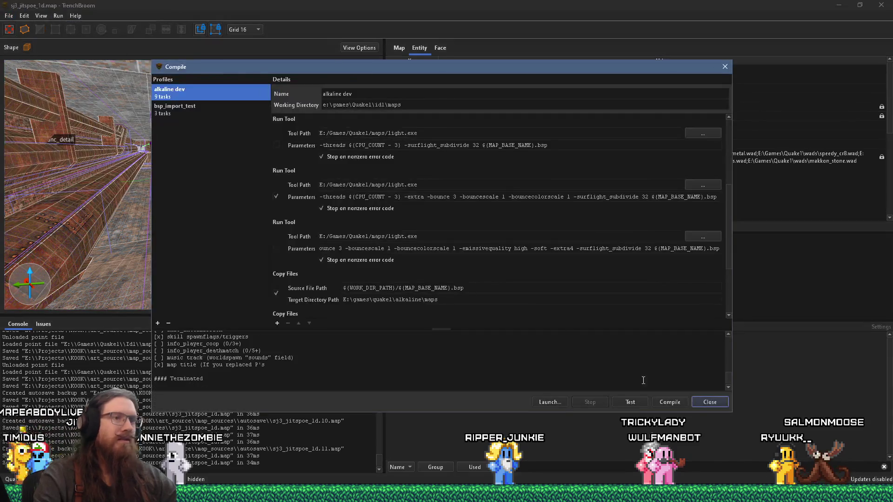
key("alt+Tab")
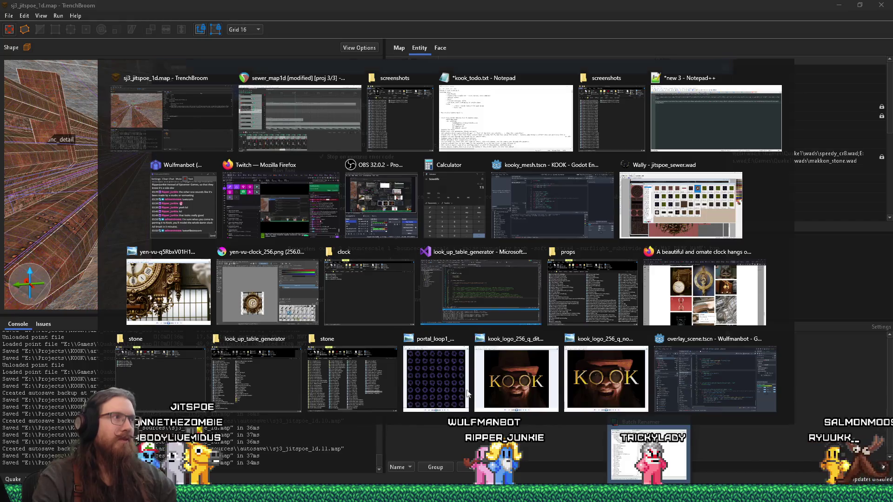
left_click(725, 66)
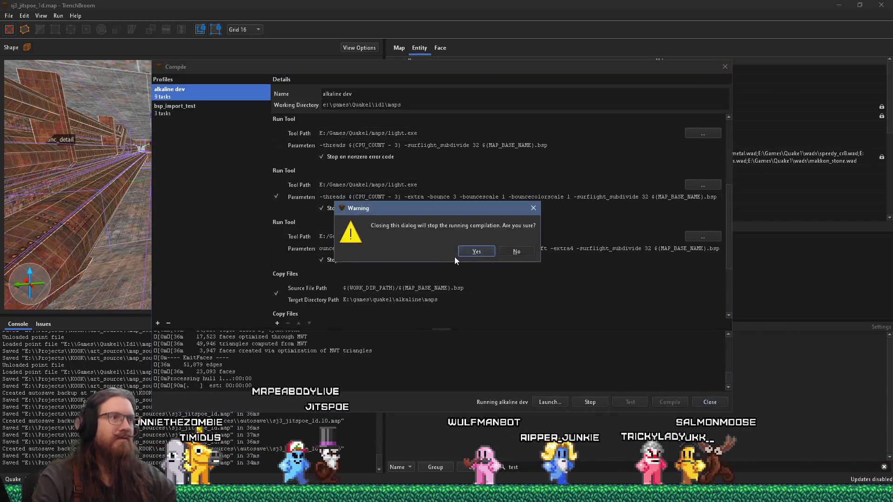
left_click(468, 251)
Step: Select and inspect a yellow cage light on the brick wall
key("s")
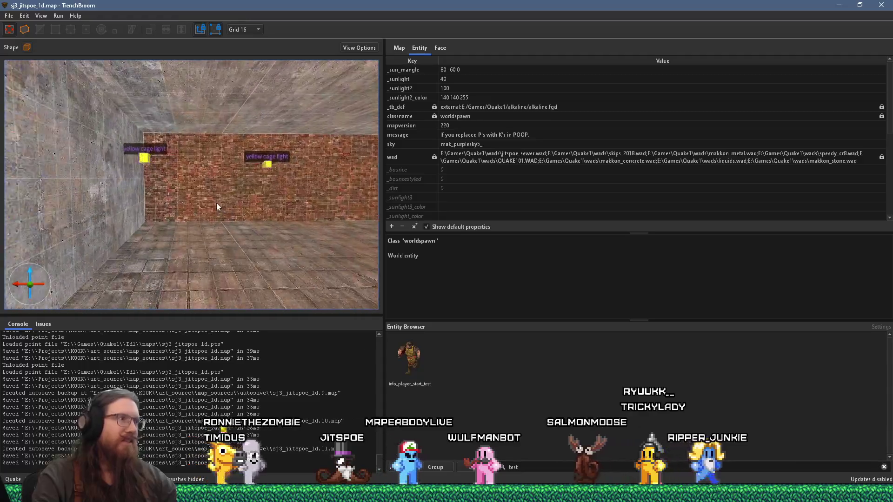
left_click(163, 249)
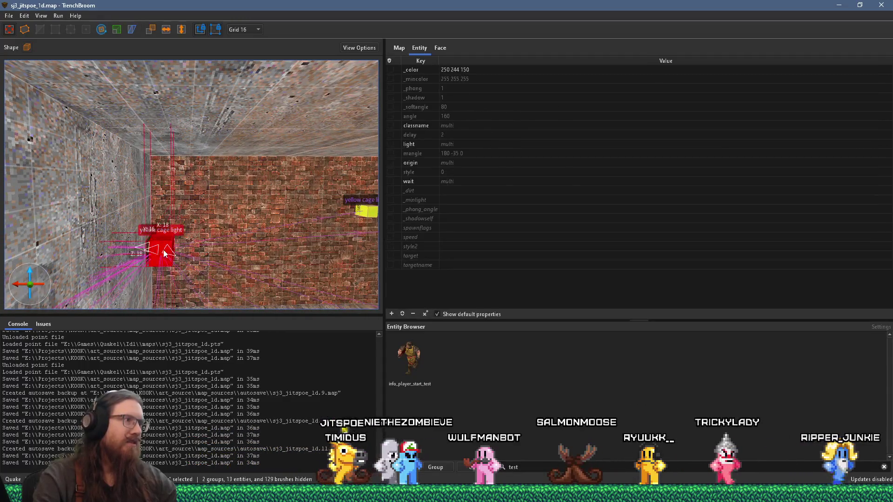
key("w")
key("s")
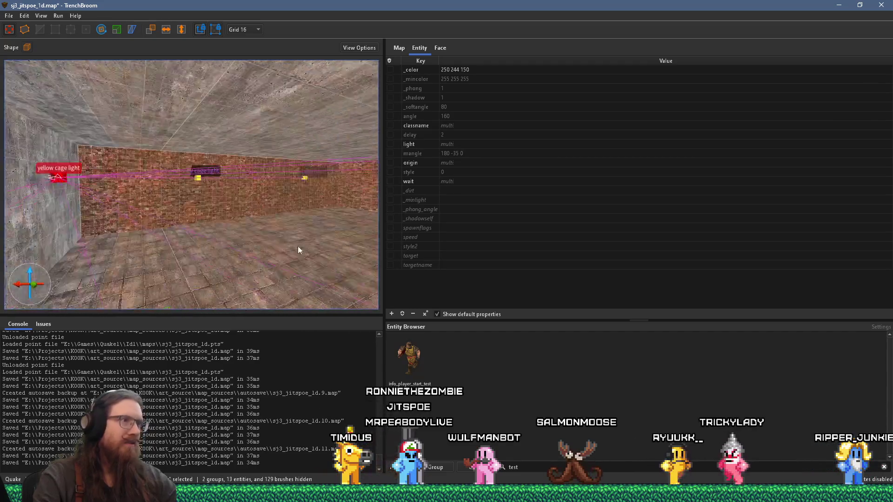
key("Escape")
Step: Start a fresh alkaline dev test compile from Run > Compile Map
left_click(58, 16)
left_click(64, 27)
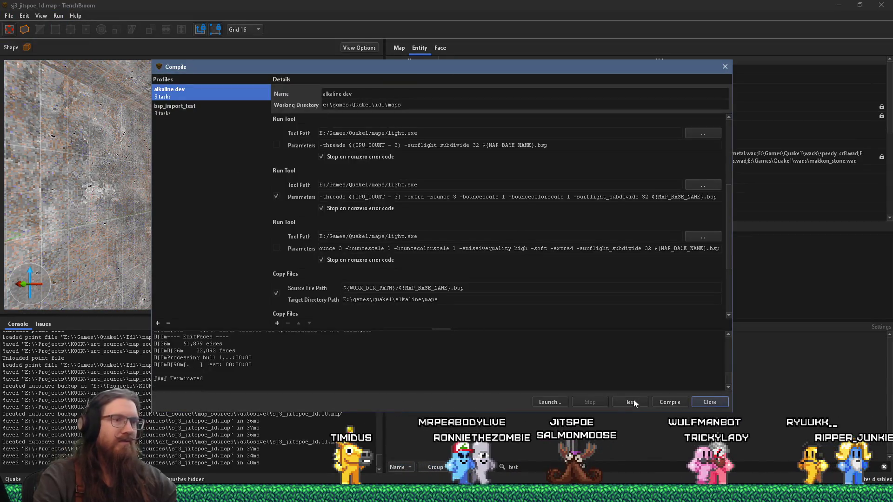
left_click(670, 402)
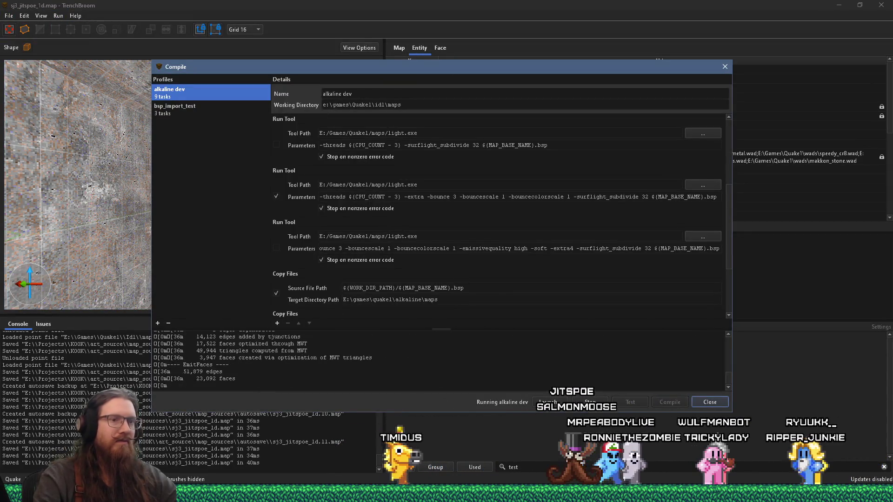
key("alt+Tab")
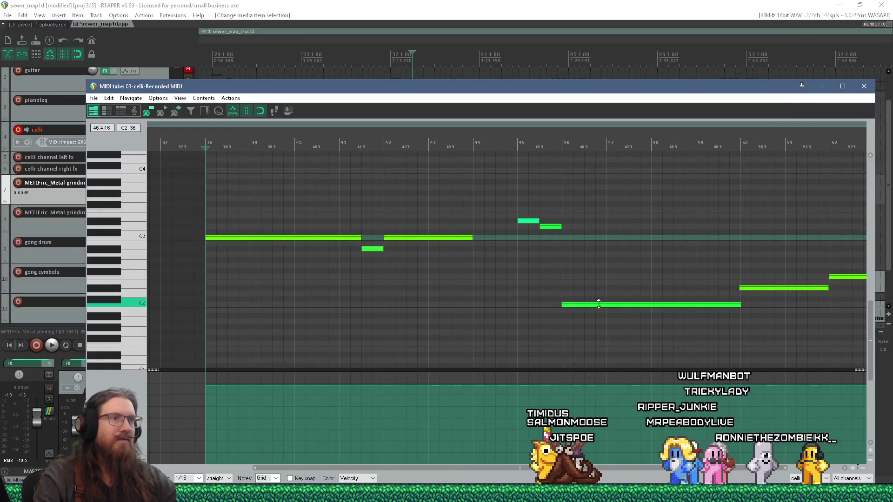
Step: Play the cello phrase from bar 41.3, then delete the two high notes near bar 45
left_click(362, 140)
key("space")
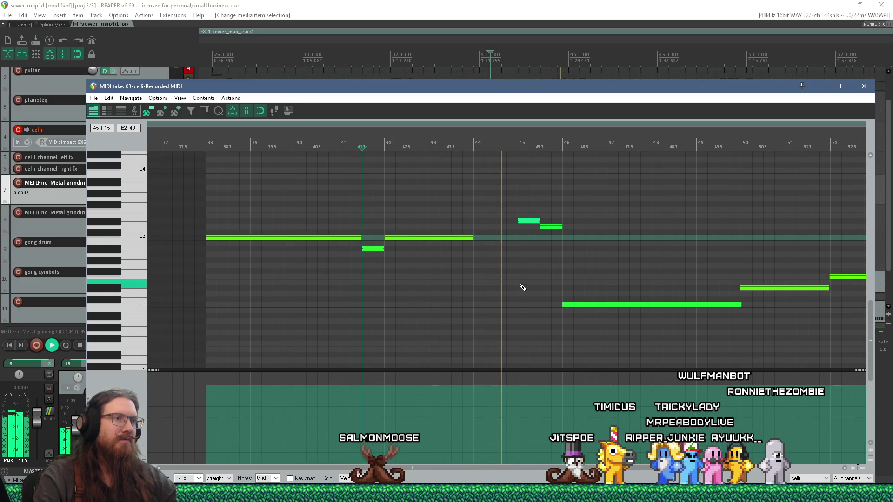
key("space")
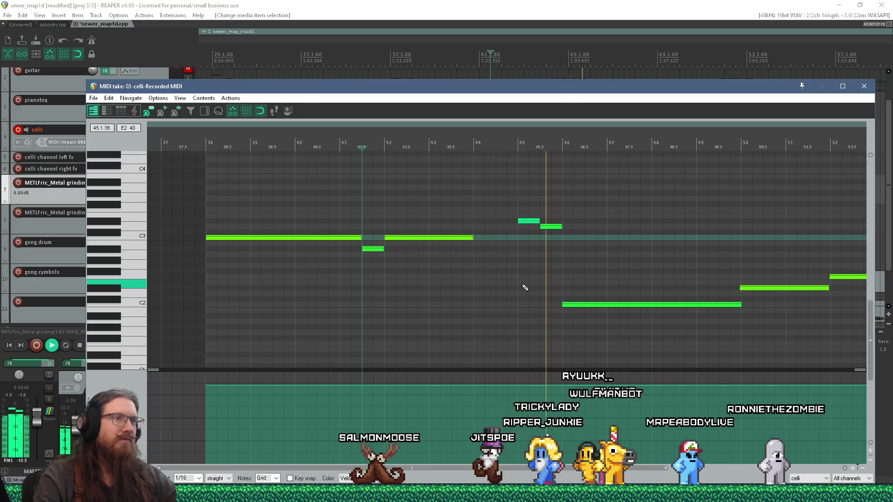
left_click_drag(582, 255, 520, 210)
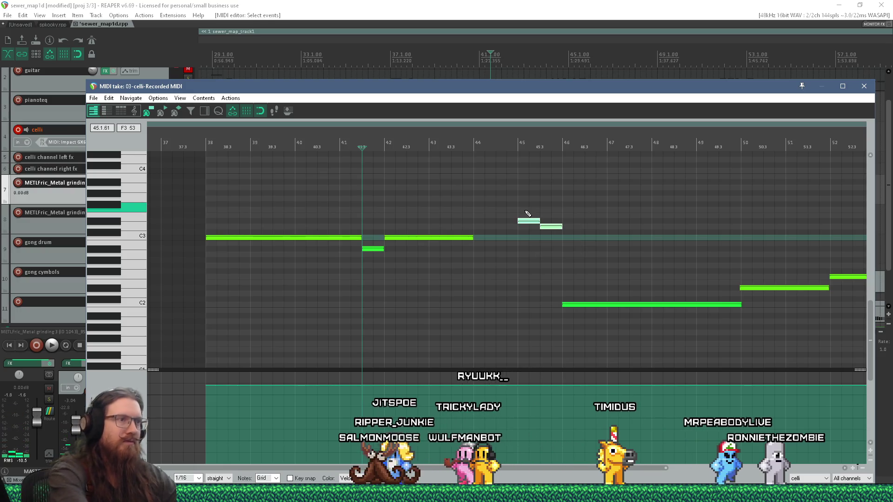
key("Delete")
Step: Stretch the long C3 note to bar 45.5, add short low notes at 41.5 and 45.5, and rewind to bar 38
left_click_drag(472, 239, 517, 249)
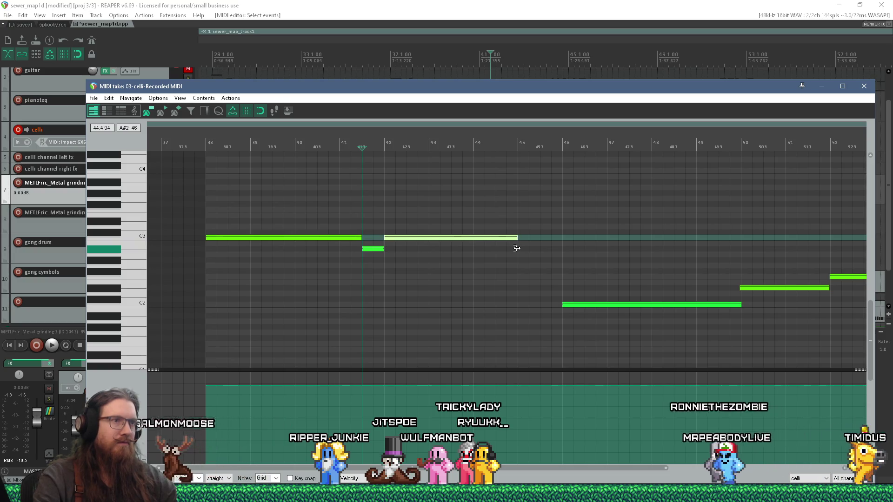
scroll(516, 248, "down", 3)
scroll(607, 263, "up", 3)
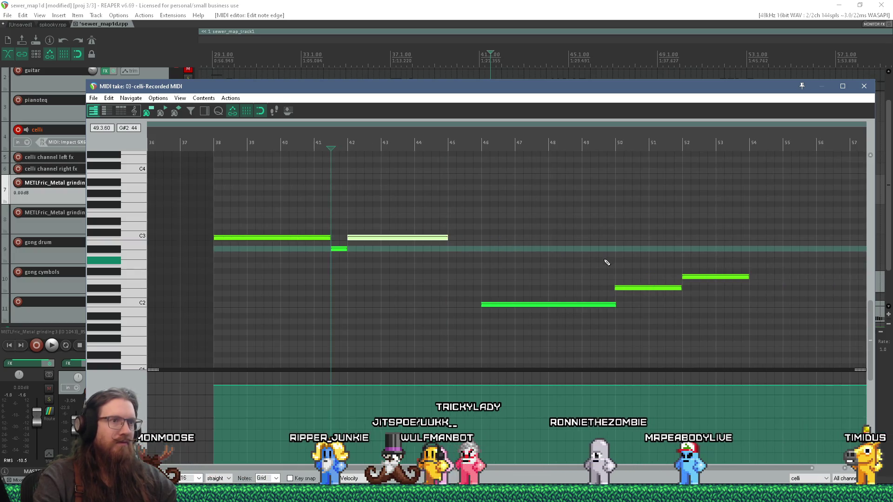
left_click(338, 250)
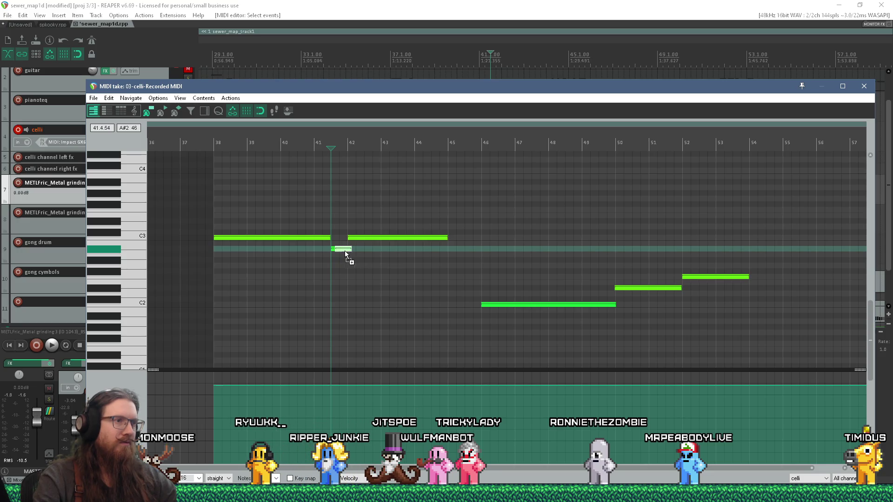
left_click(473, 249)
left_click_drag(447, 238, 464, 238)
left_click(214, 143)
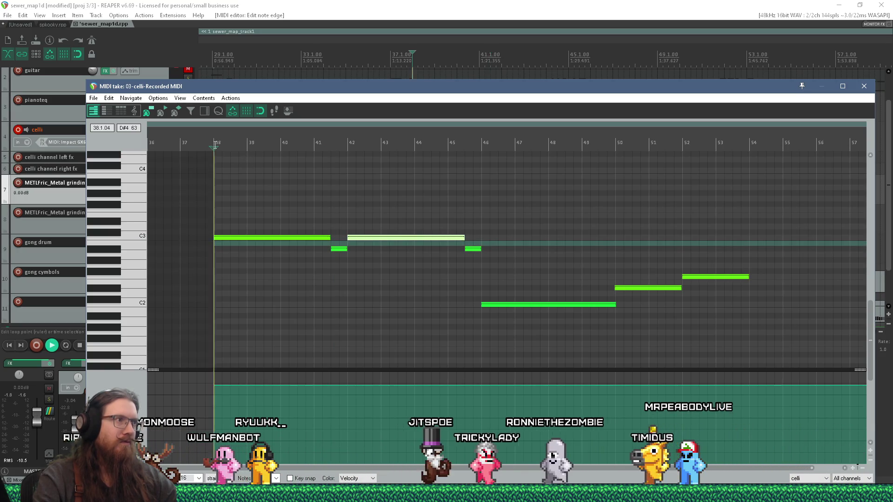
Step: Play the edited cello phrase from bar 38, zooming the piano roll in and out while listening
key("space")
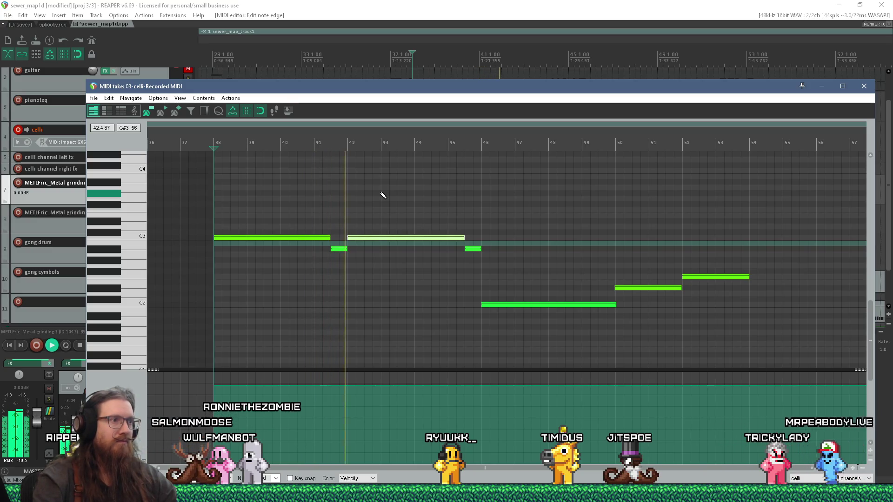
scroll(383, 195, "up", 6)
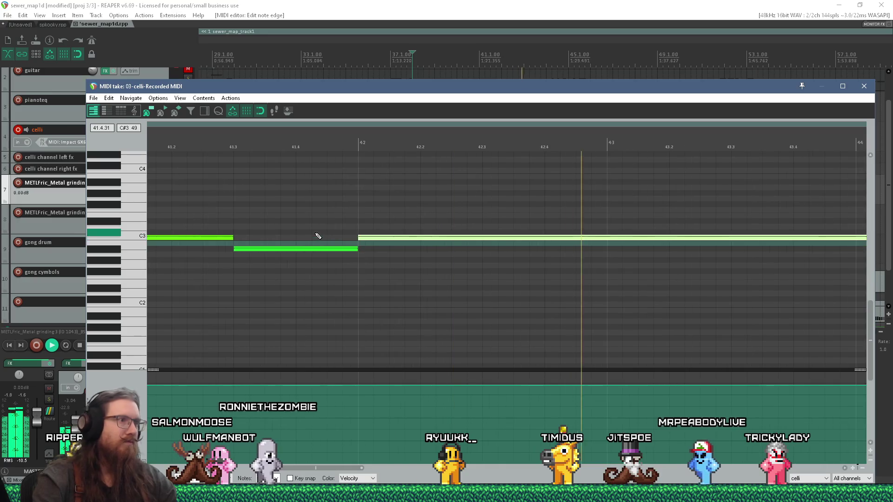
left_click(258, 111)
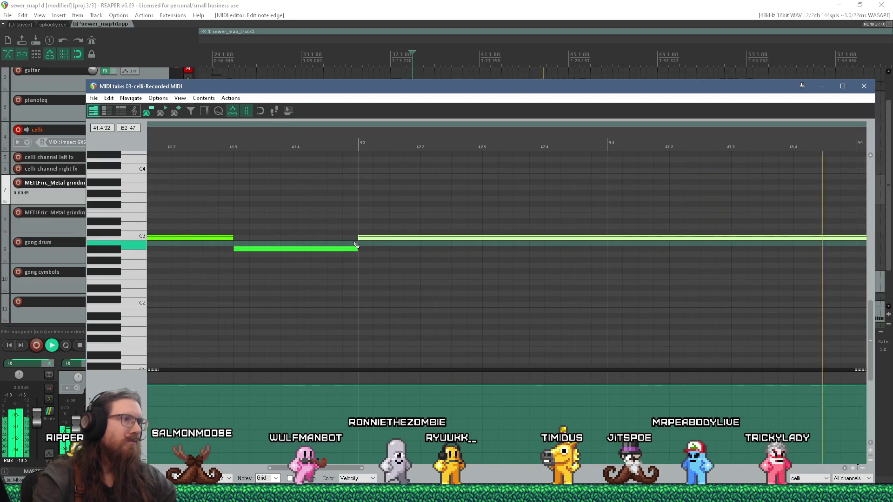
scroll(315, 245, "down", 8)
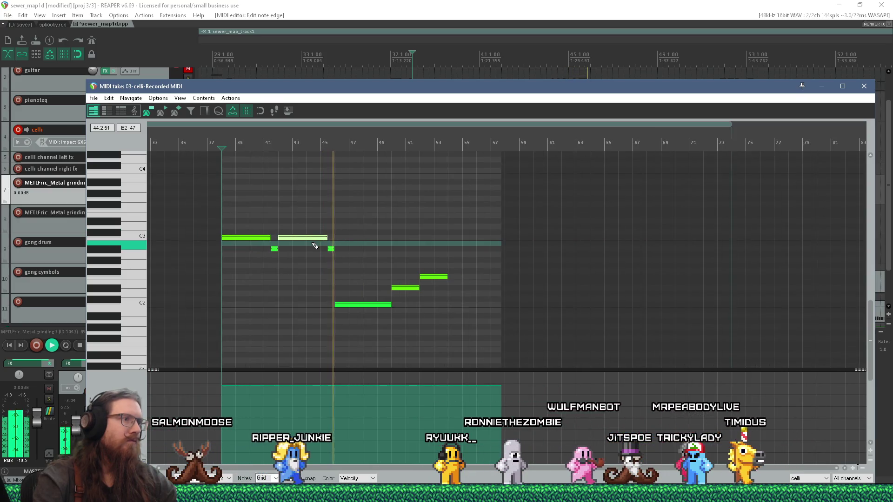
scroll(261, 237, "up", 3)
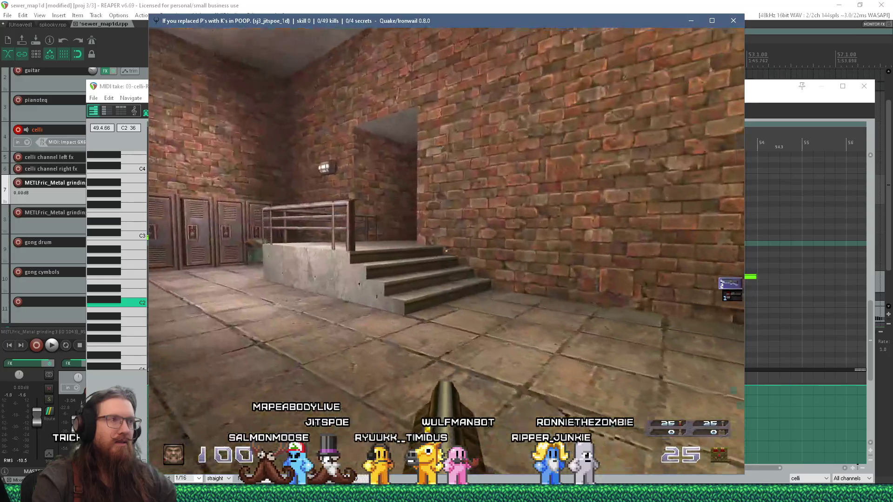
Step: Walk down the brick corridor past the barred gate into the sewer doorway to view the purple sky
key("w")
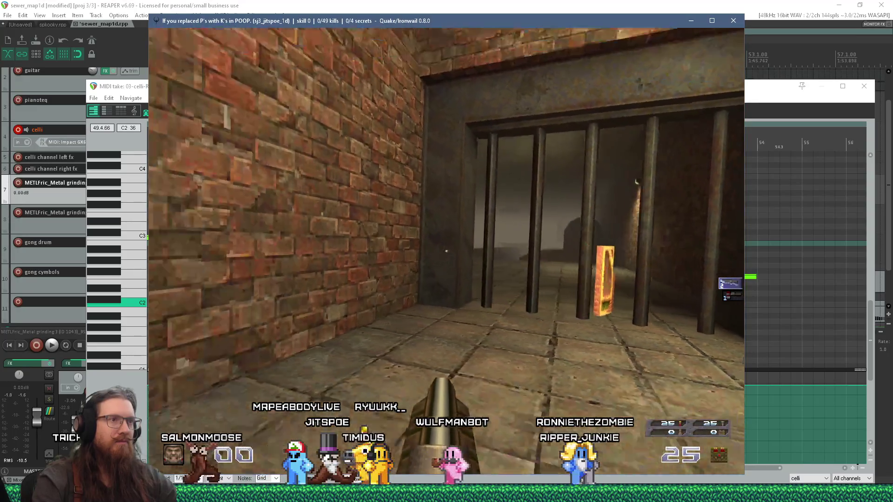
key("w")
key("w")
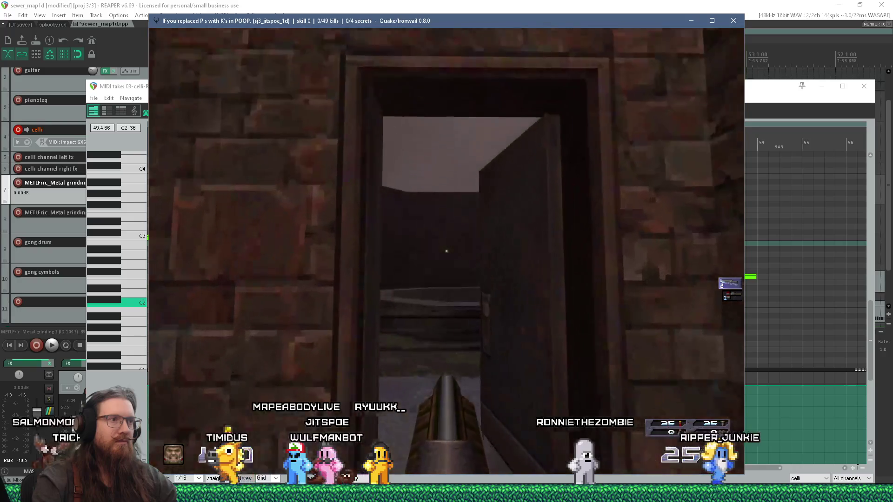
key("w")
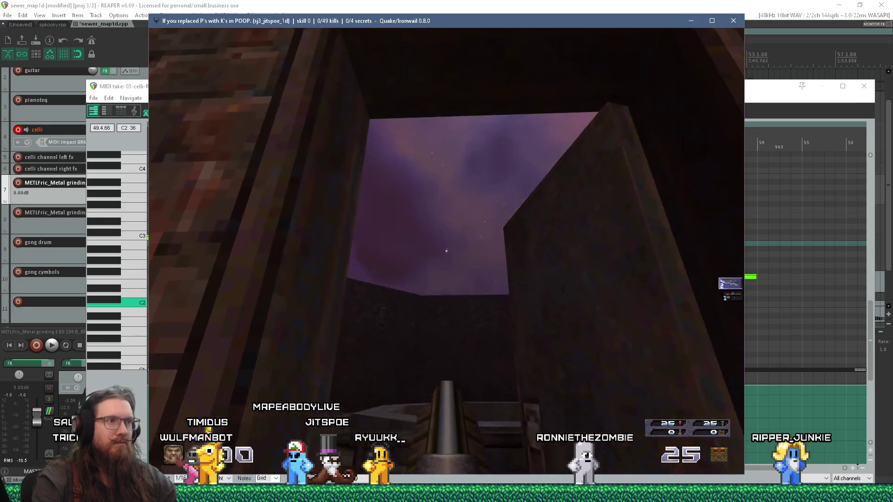
key("w")
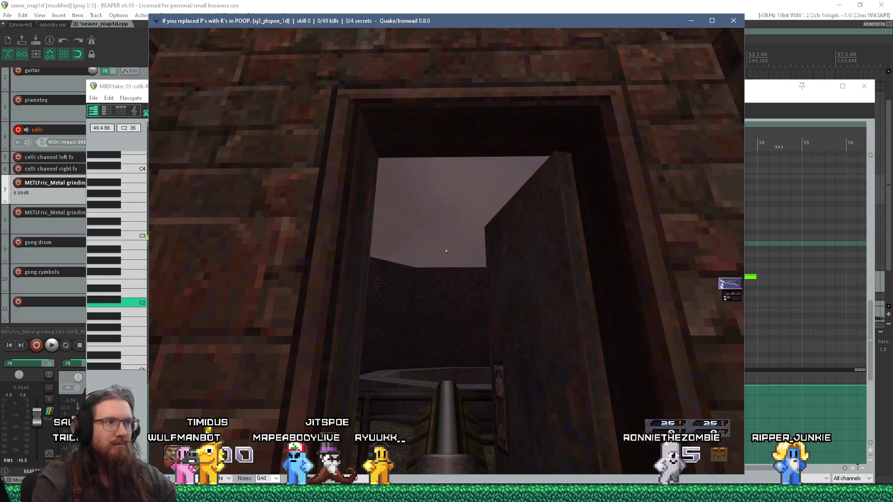
key("s")
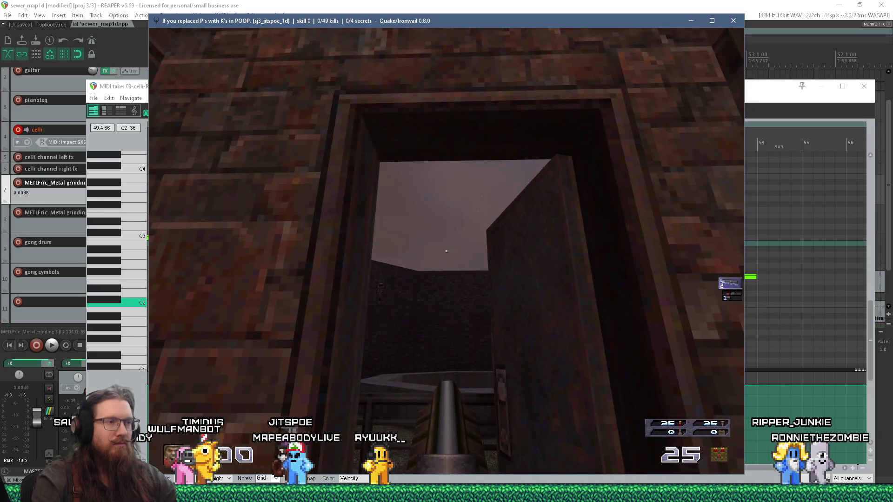
key("w")
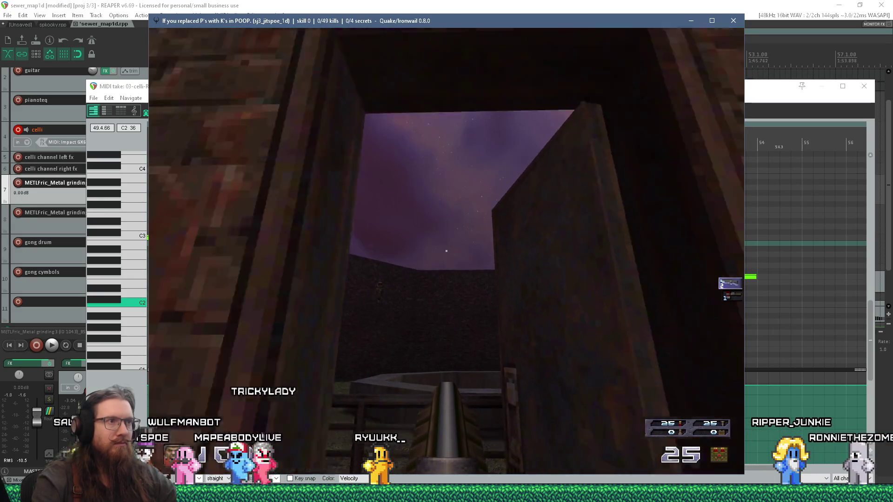
key("s")
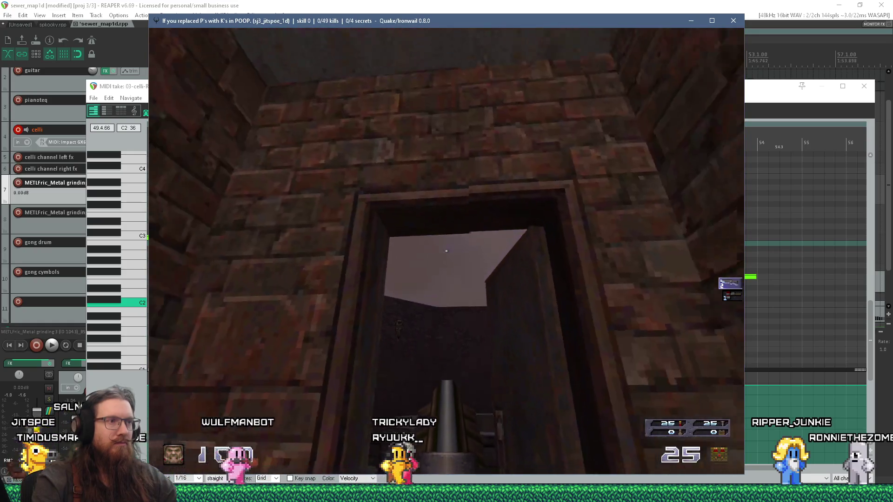
Step: Walk back into the doorway to frame the door and sky, then leave the game for REAPER's MIDI editor
key("grave")
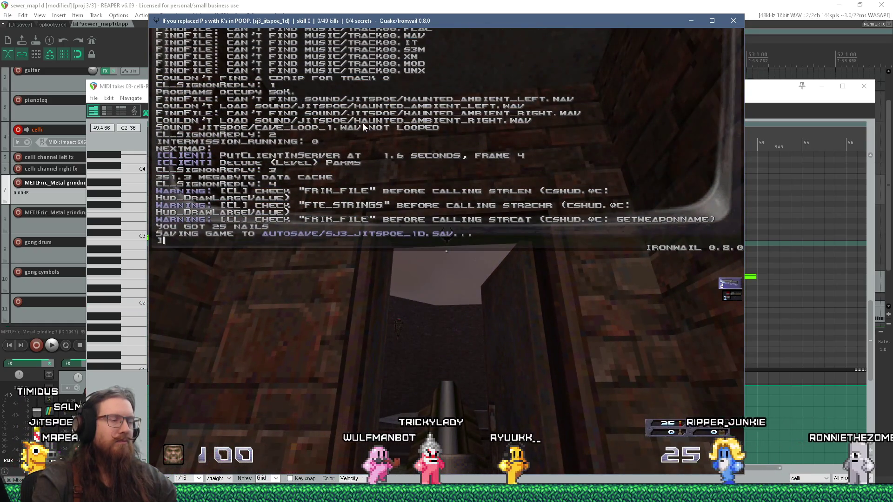
key("grave")
key("w")
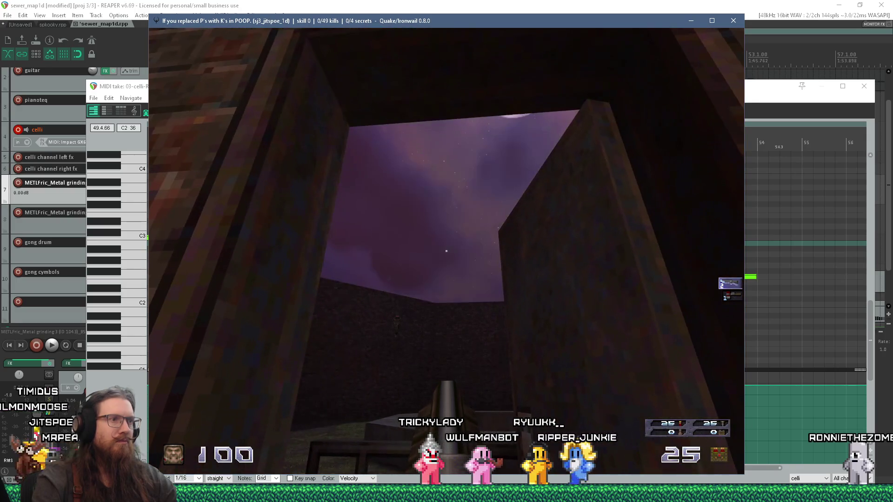
key("s")
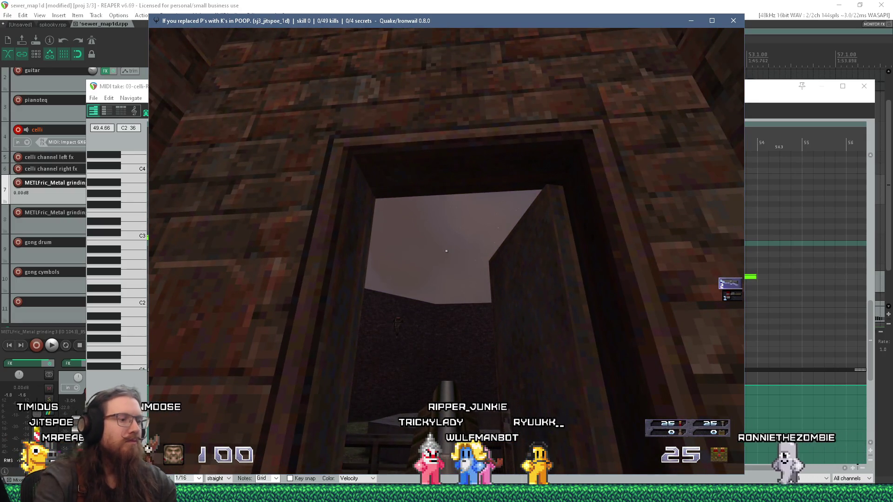
key("w")
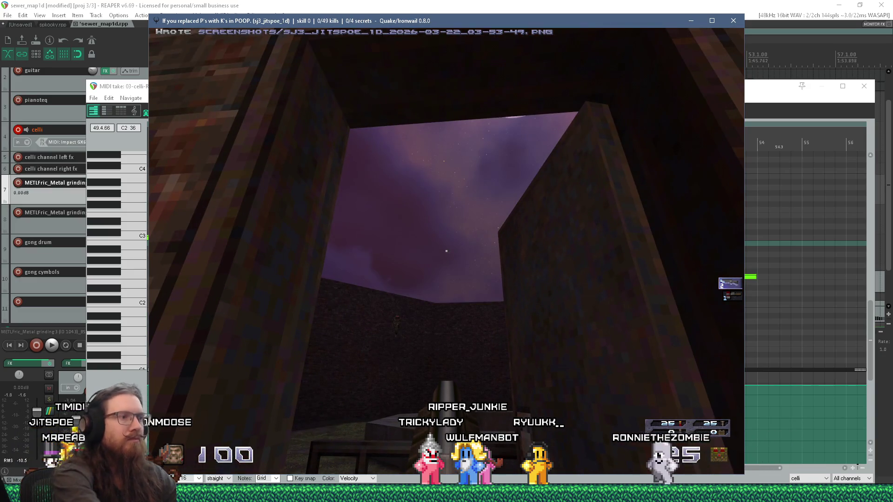
key("grave")
type("quit")
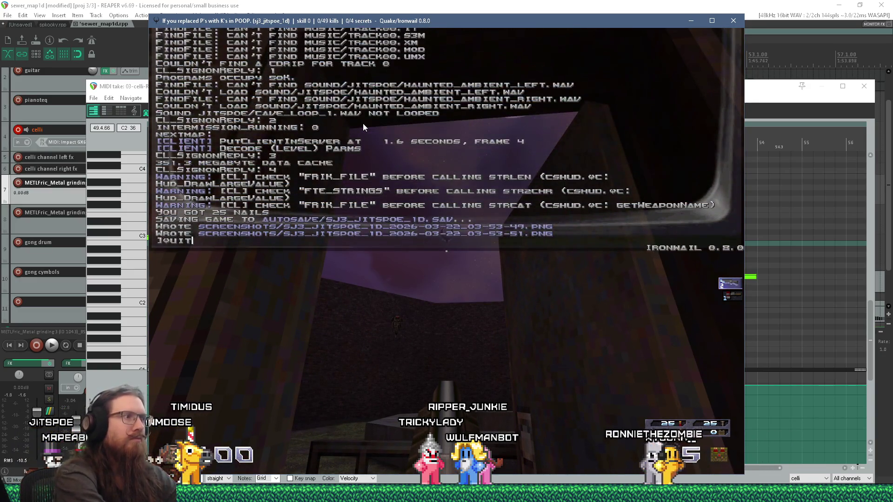
key("alt+Tab")
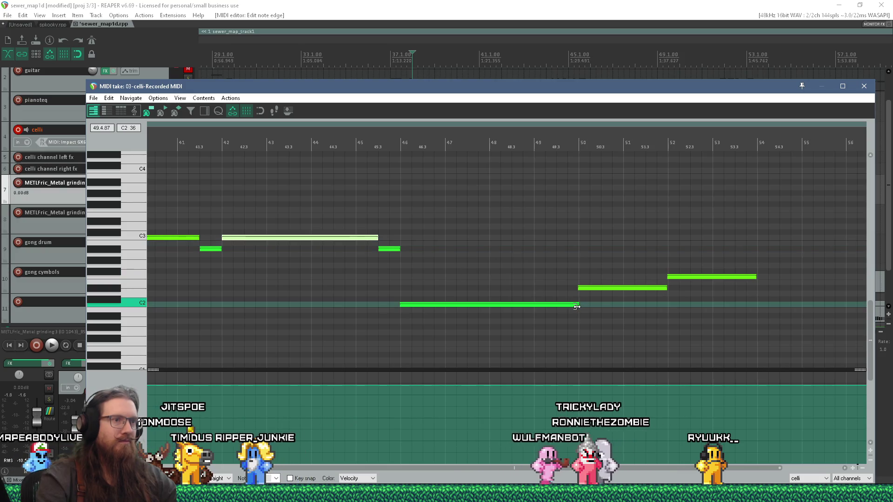
Step: Shorten the long C2 note, adjust the C3 note's start, and copy the short A#2 note to bar 49.3
left_click_drag(576, 304, 554, 316)
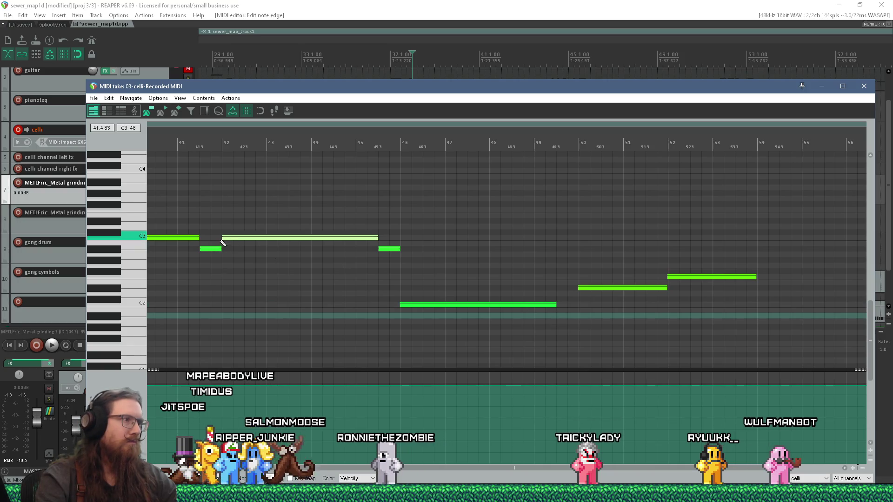
left_click_drag(223, 238, 218, 243)
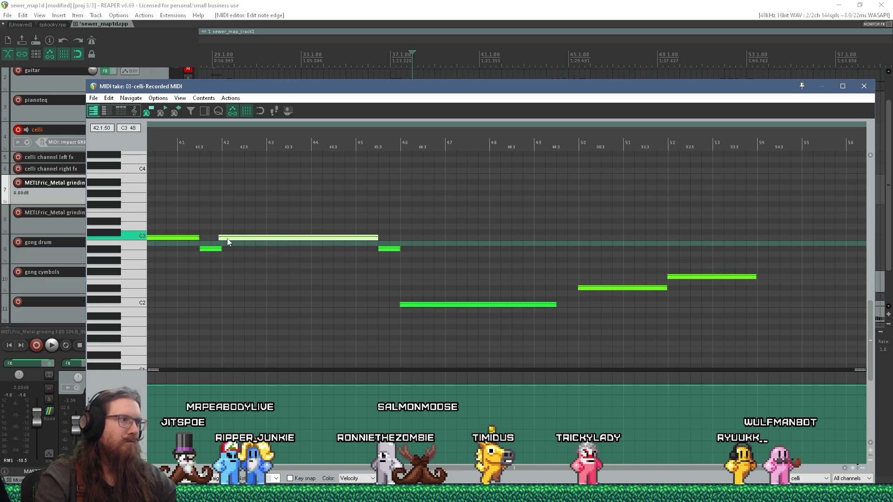
left_click_drag(219, 239, 222, 239)
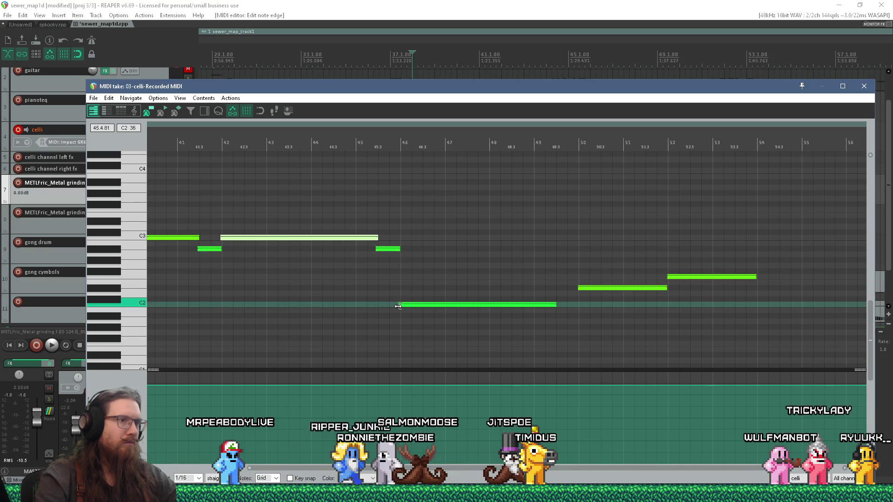
left_click(387, 250)
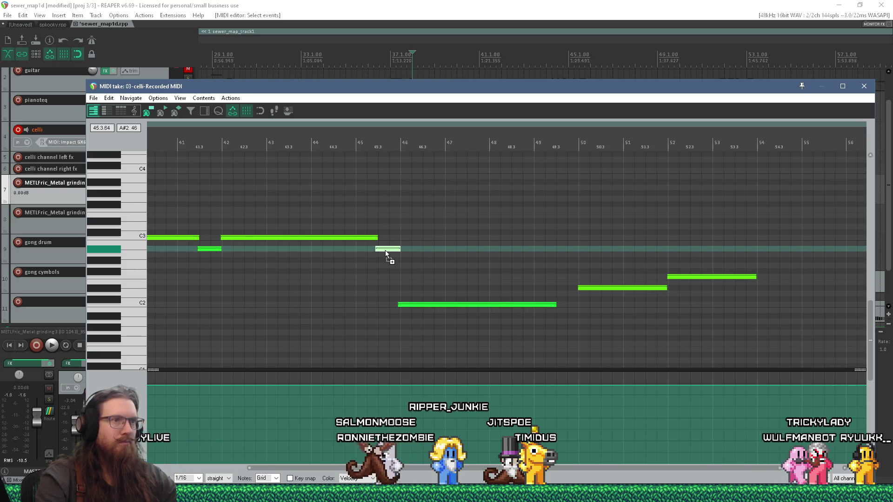
left_click_drag(386, 250, 567, 250)
scroll(239, 168, "down", 2)
key("space")
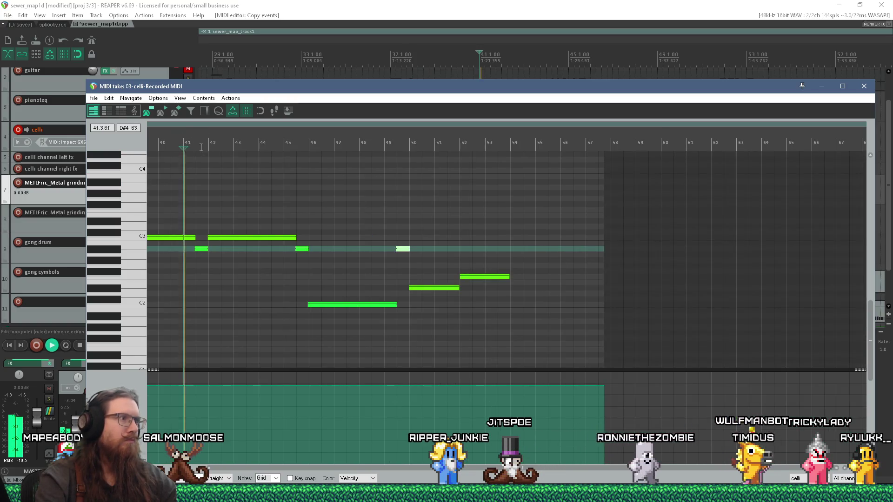
key("space")
scroll(235, 162, "down", 3)
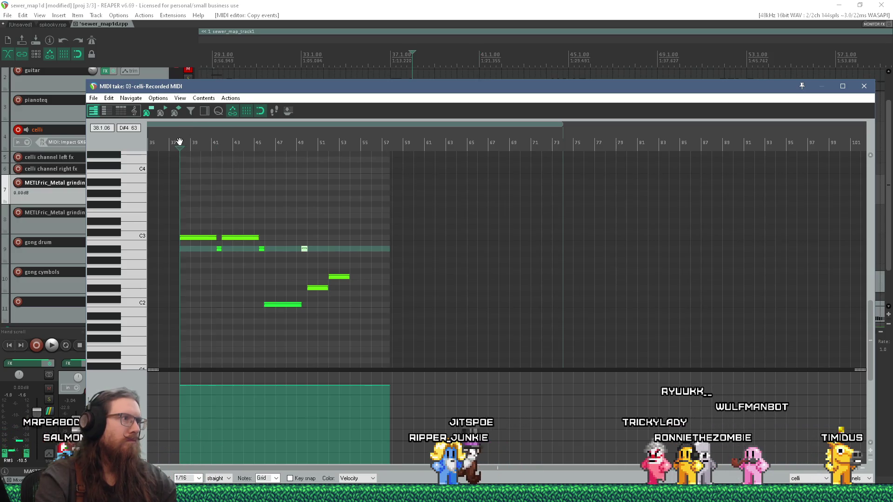
key("space")
scroll(210, 251, "up", 2)
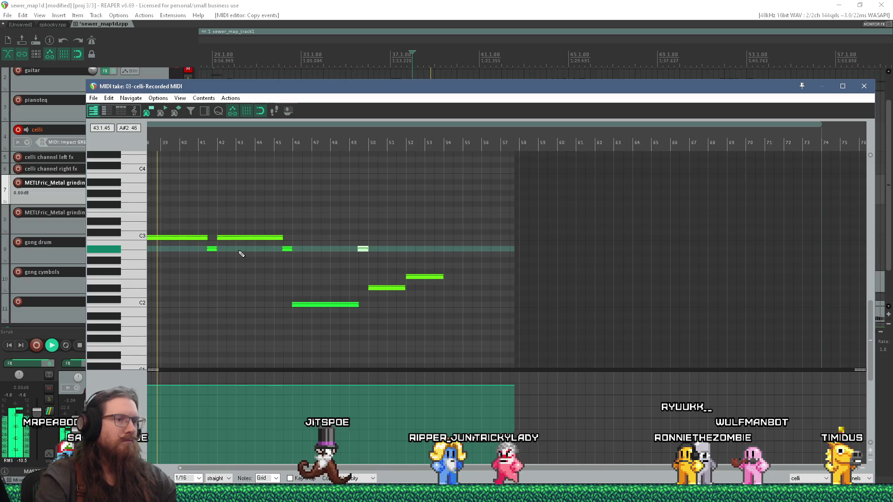
scroll(239, 256, "up", 2)
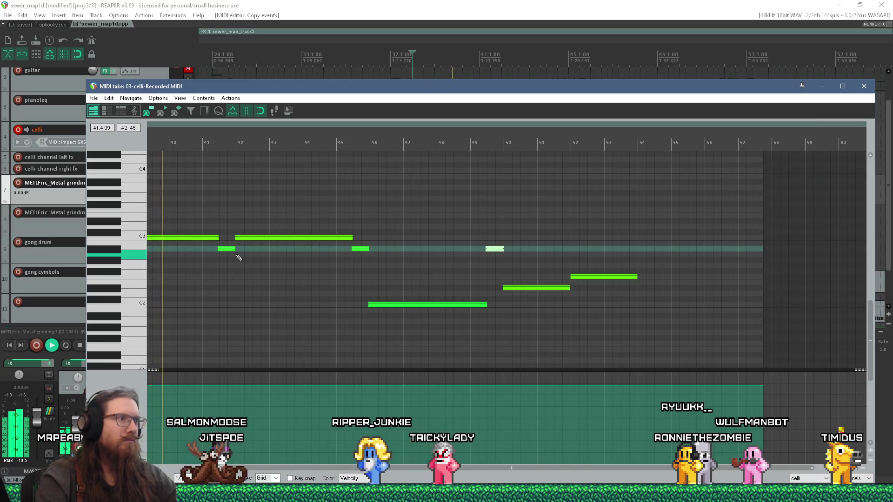
scroll(239, 258, "down", 2)
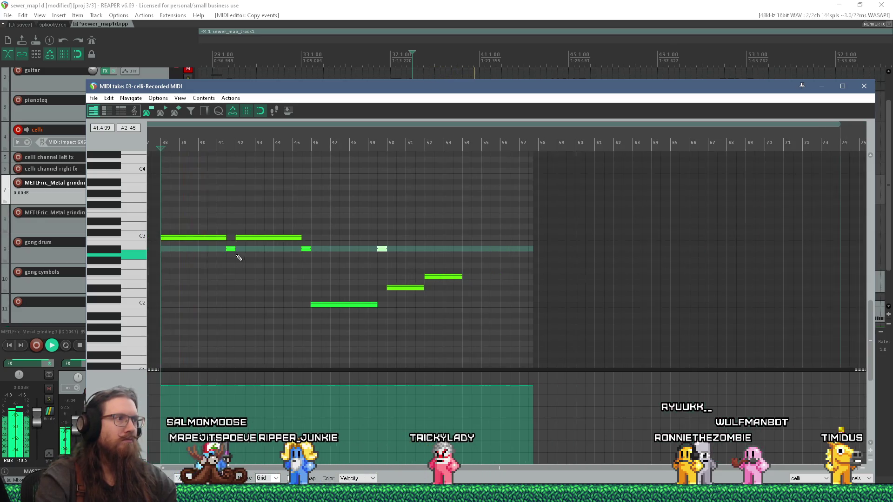
scroll(207, 253, "up", 2)
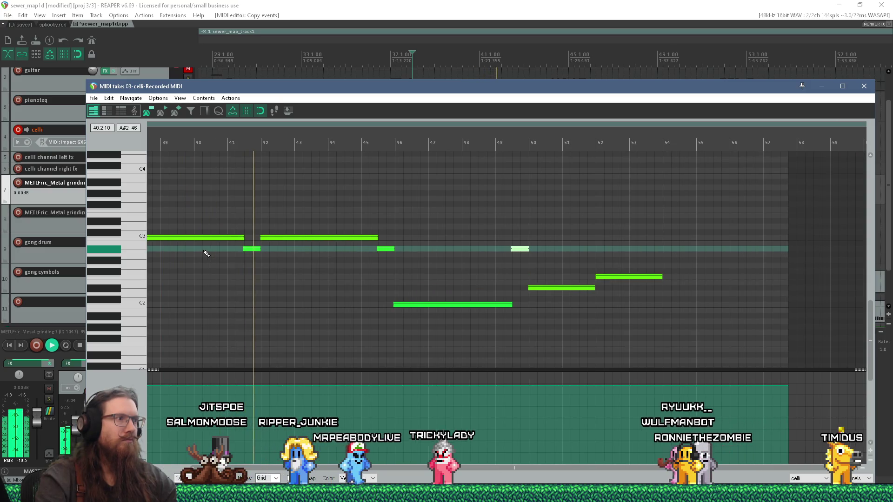
scroll(236, 257, "up", 2)
scroll(237, 257, "up", 5)
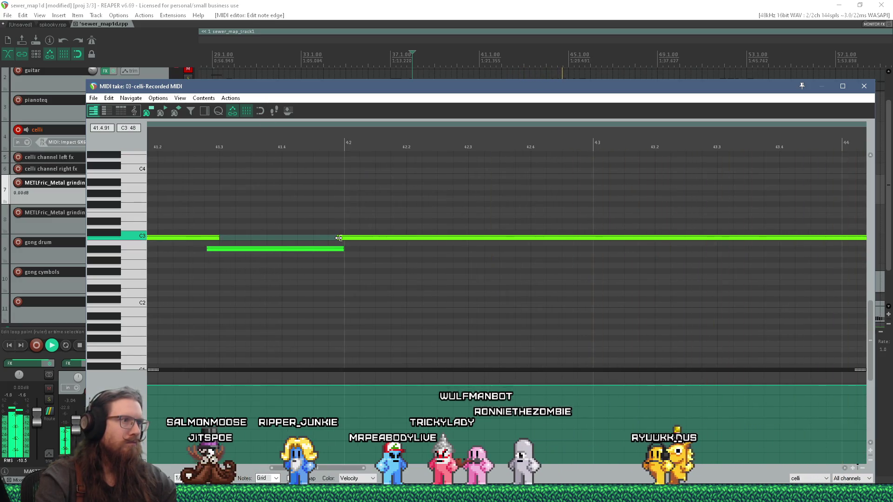
scroll(330, 236, "down", 5)
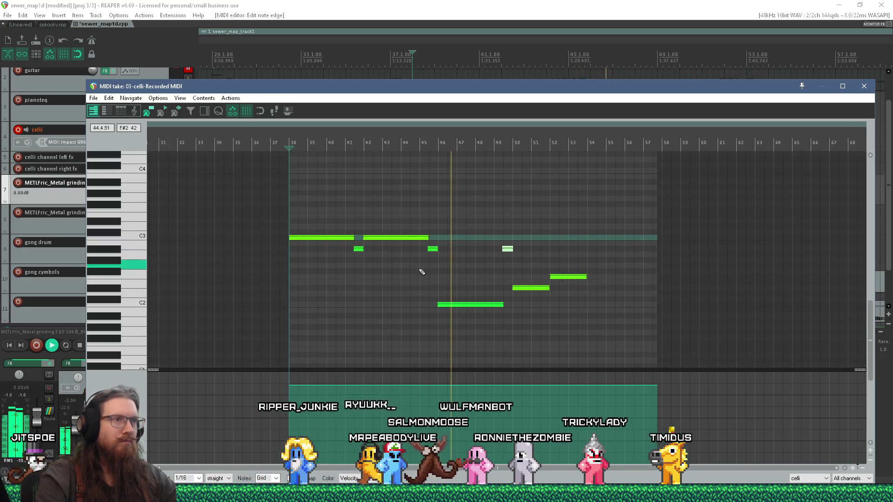
scroll(460, 282, "down", 1)
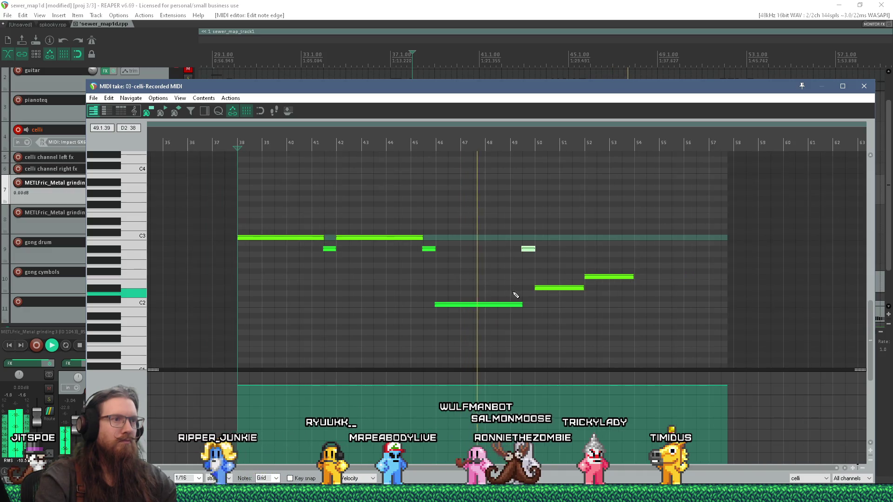
scroll(515, 295, "down", 1)
scroll(516, 295, "up", 3)
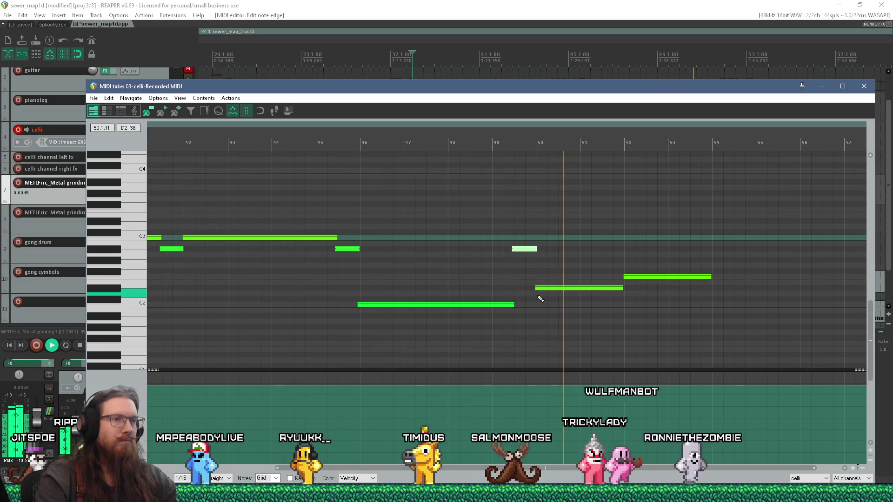
scroll(540, 298, "down", 1)
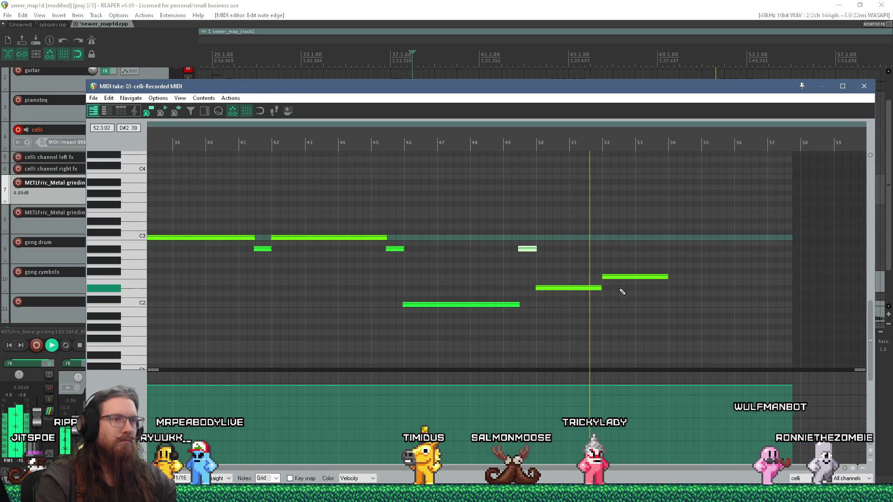
key("space")
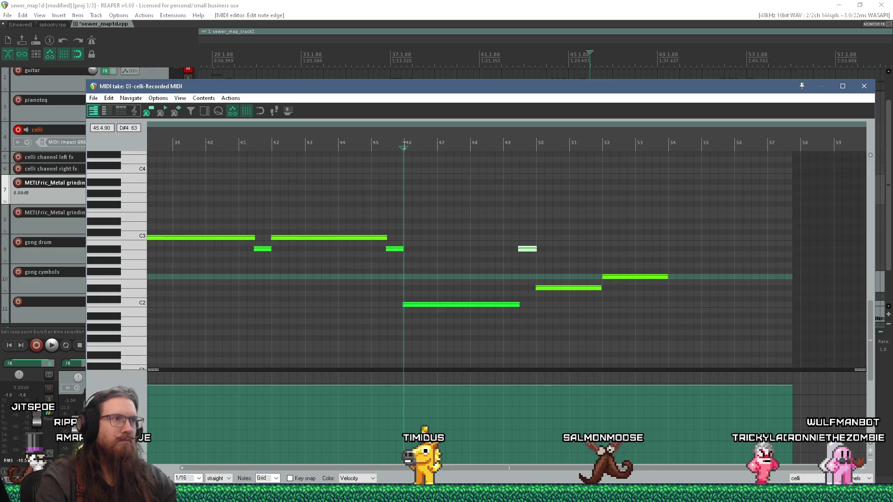
scroll(405, 142, "up", 4)
key("space")
scroll(464, 272, "down", 4)
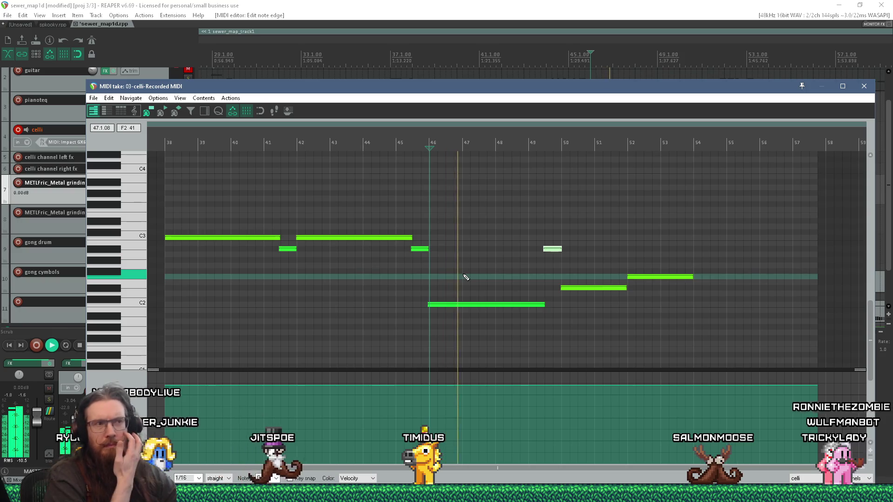
scroll(466, 277, "down", 2)
scroll(468, 277, "up", 6)
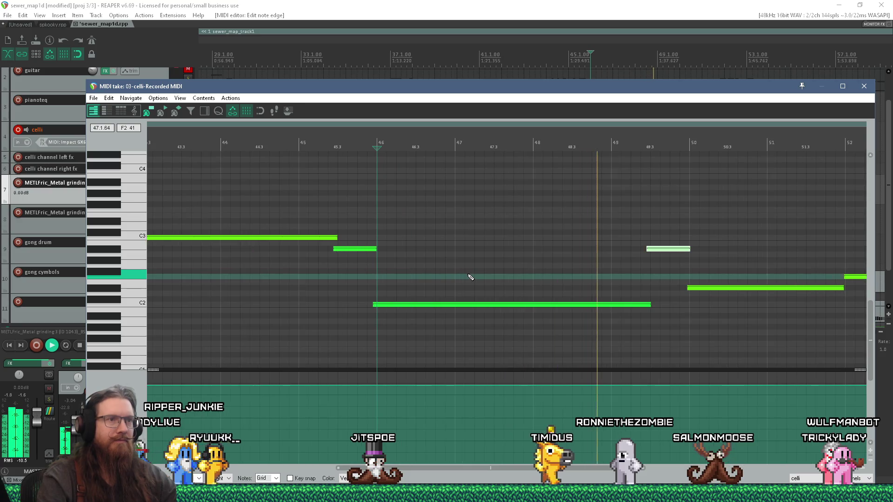
scroll(470, 277, "down", 2)
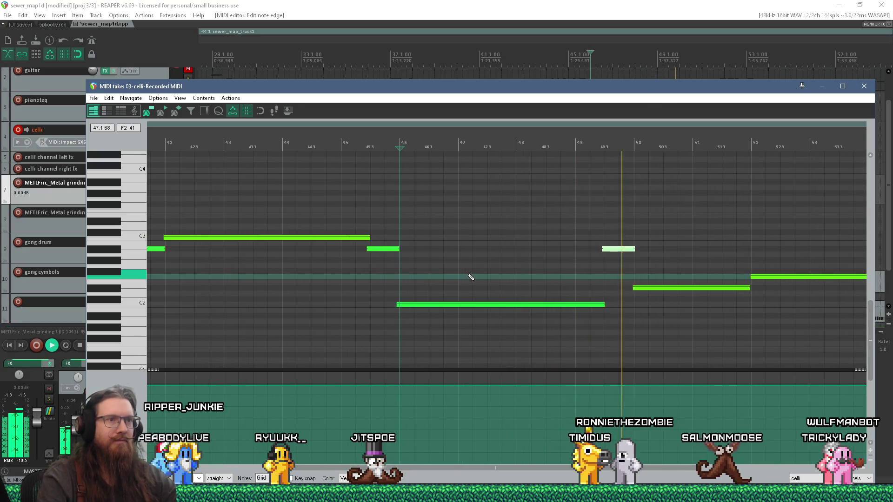
scroll(470, 277, "down", 3)
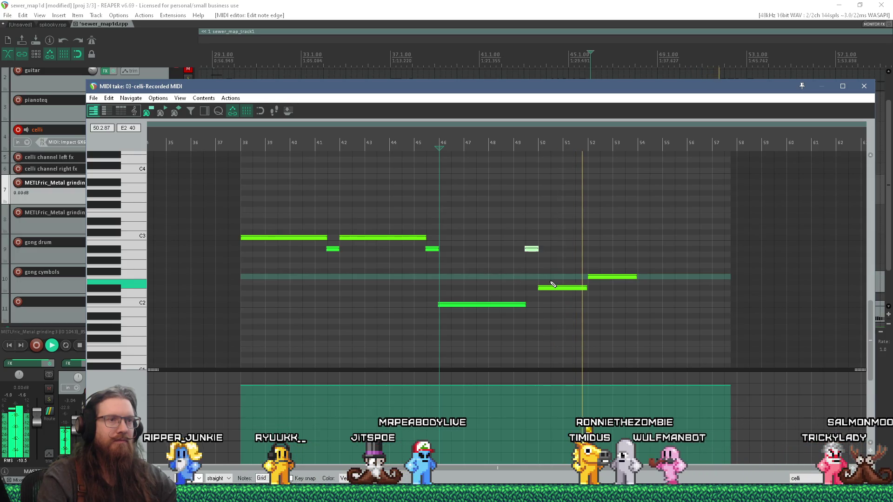
scroll(552, 285, "down", 3)
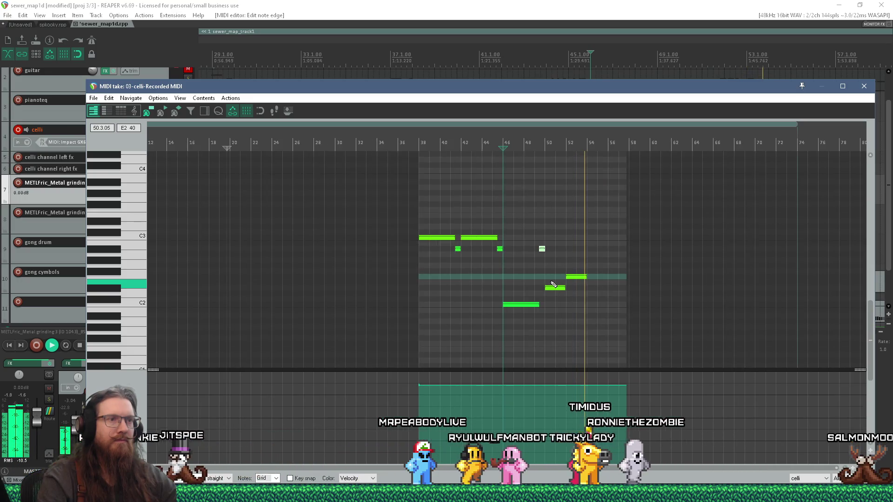
Step: Close the 03-celli MIDI editor and zoom out the sewer_map1d arrangement
mouse_move(532, 95)
left_mouse_down()
mouse_move(490, 300)
mouse_move(492, 335)
mouse_move(496, 200)
mouse_move(477, 128)
left_mouse_up()
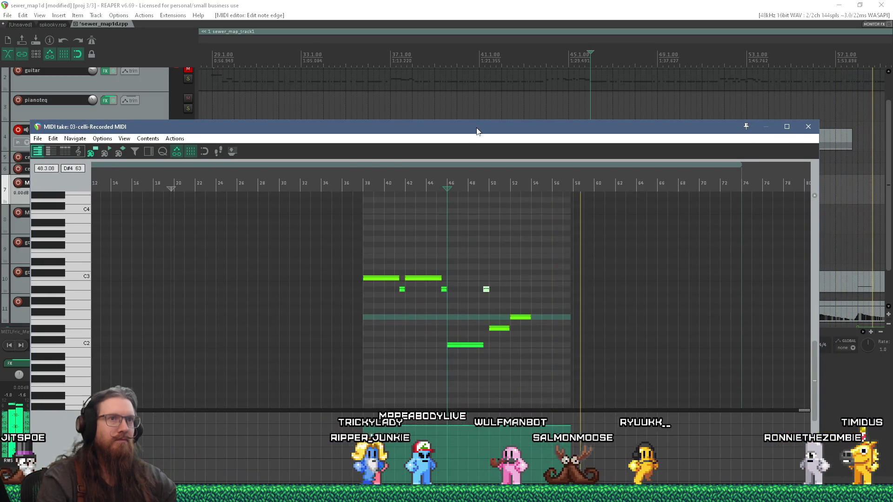
left_click(808, 129)
scroll(608, 192, "down", 6)
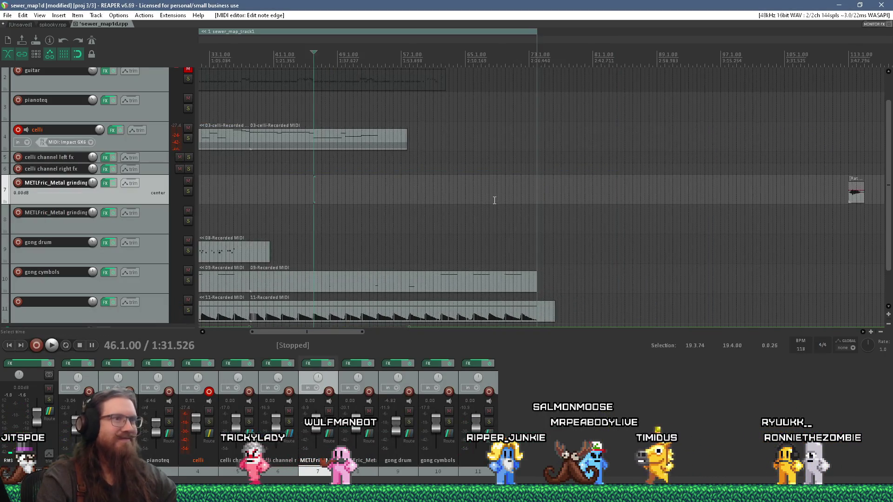
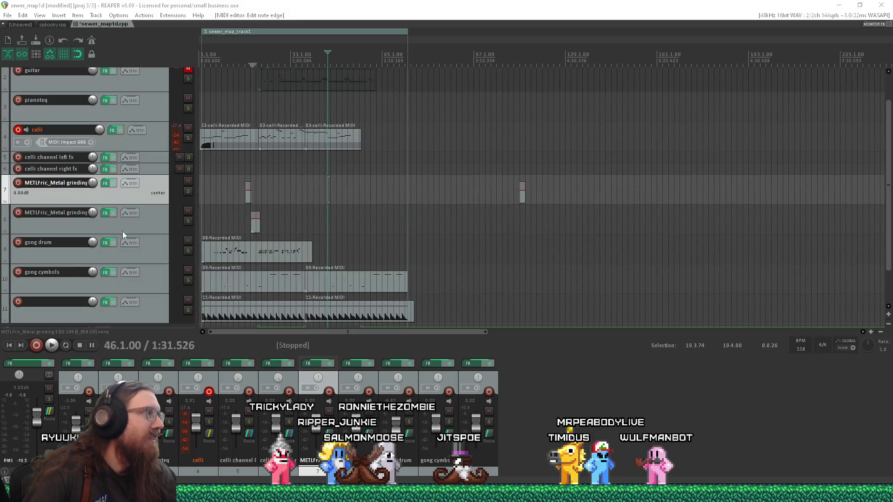
Step: Duplicate the celli track as 'violins' and clear the low strings patch from its Kontakt rack
left_click(155, 146)
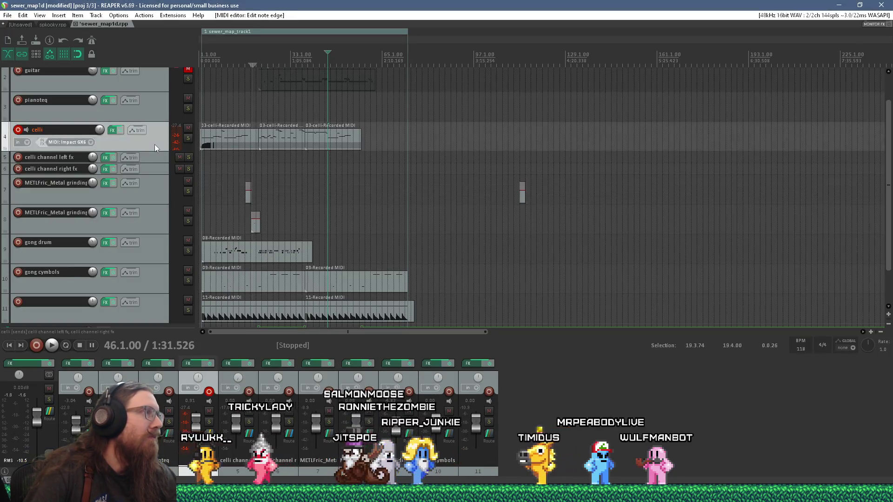
right_click(155, 145)
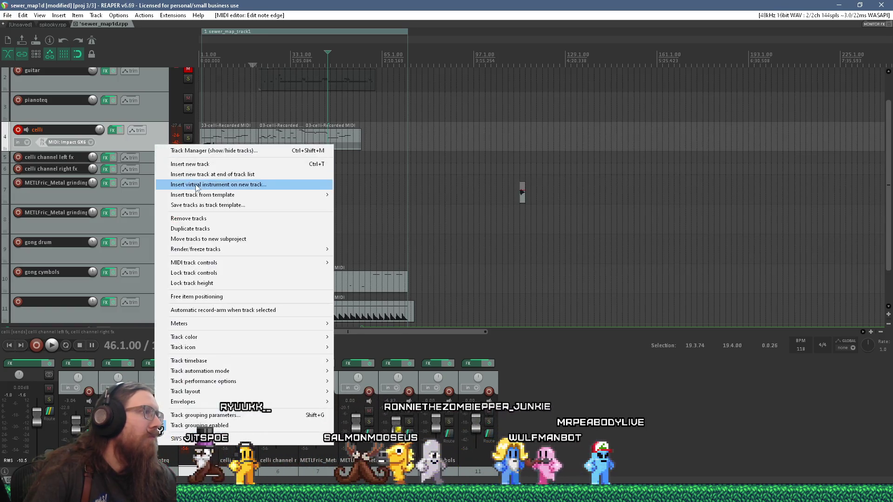
left_click(214, 228)
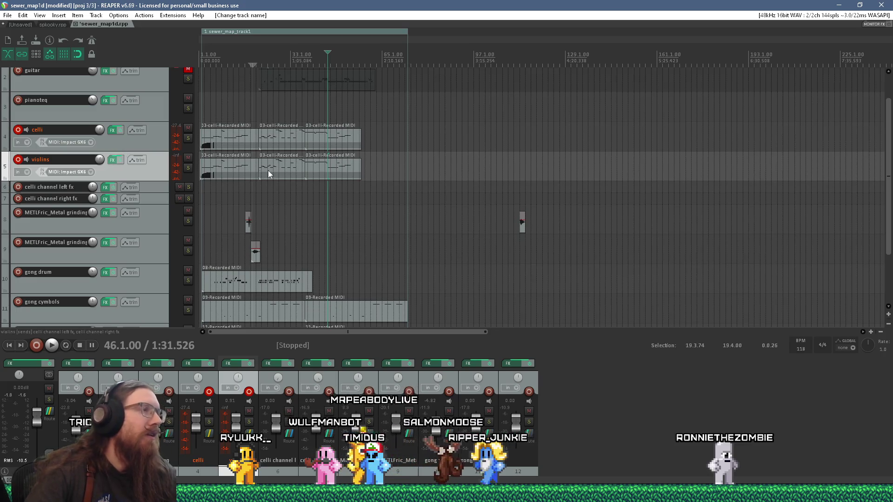
key("shift+f")
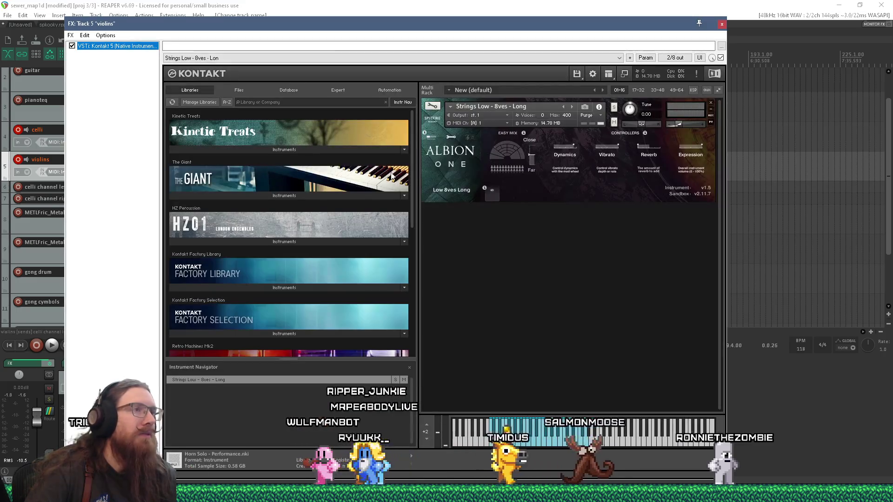
left_click(710, 103)
Step: Browse Kontakt's libraries, collapsing Earth and expanding the Albion ONE instrument list
scroll(341, 272, "down", 2)
scroll(342, 271, "down", 4)
left_click(318, 295)
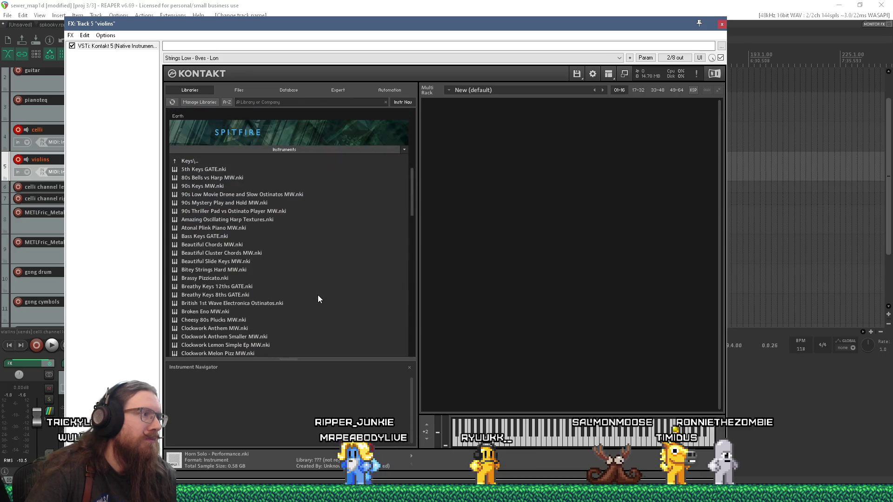
left_click(306, 151)
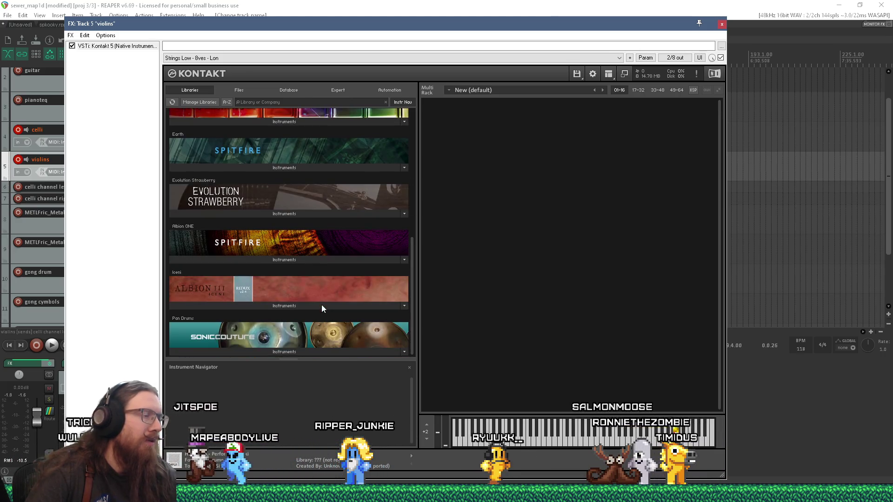
scroll(310, 305, "up", 1)
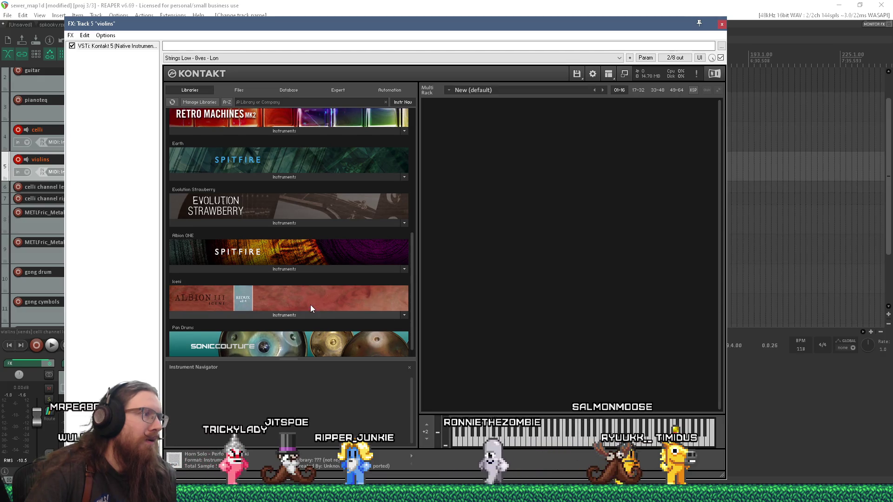
left_click(315, 268)
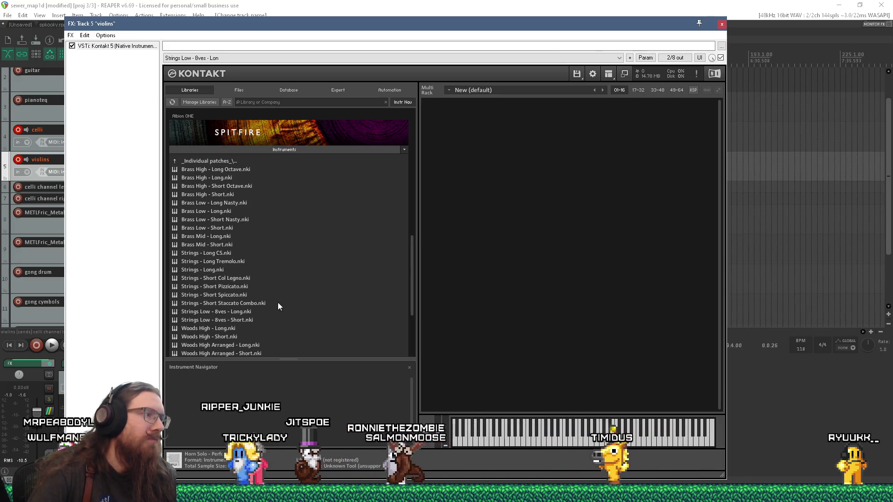
scroll(279, 304, "up", 1)
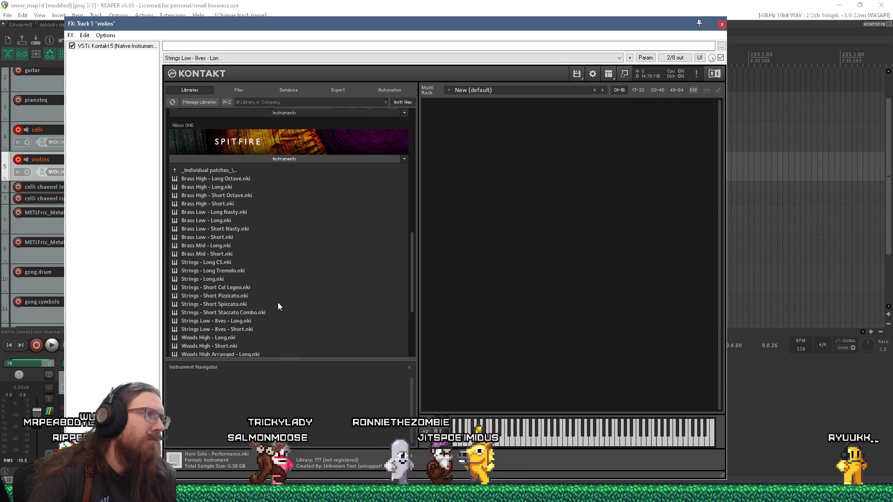
scroll(278, 302, "down", 4)
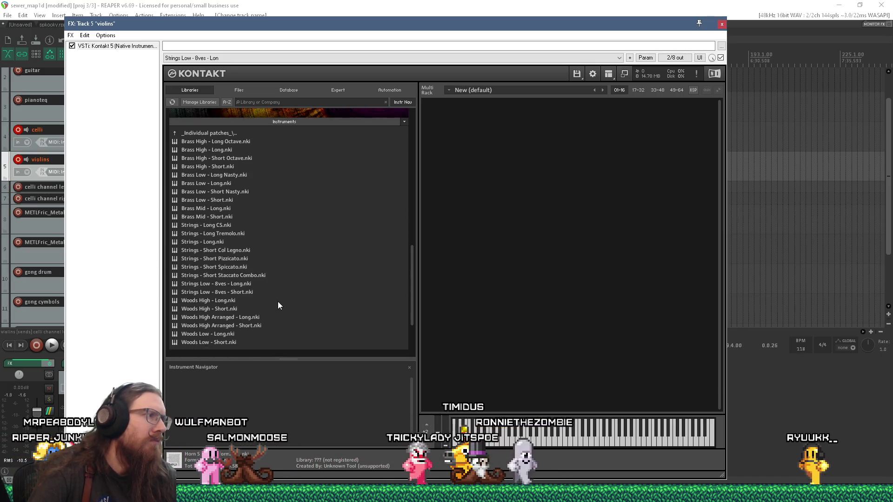
scroll(277, 300, "up", 1)
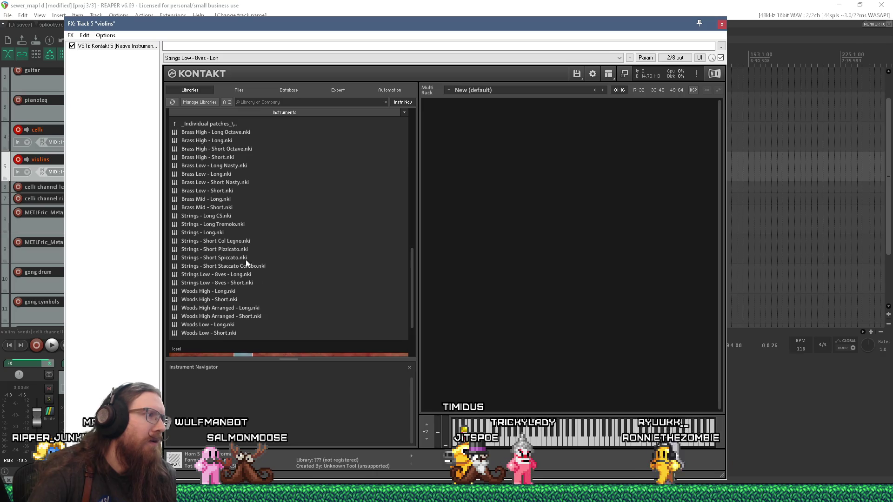
Step: Load Albion ONE's Strings - Short Col Legno, audition a note, then remove it
left_click(242, 222)
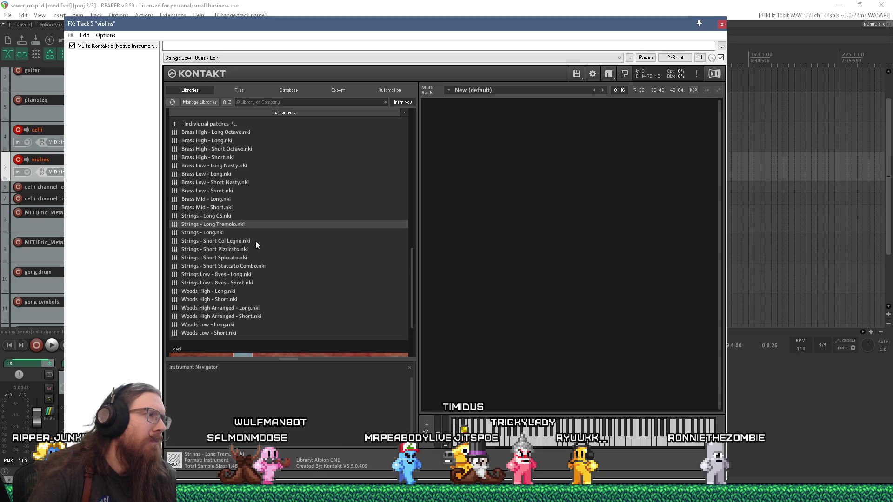
left_click(255, 241)
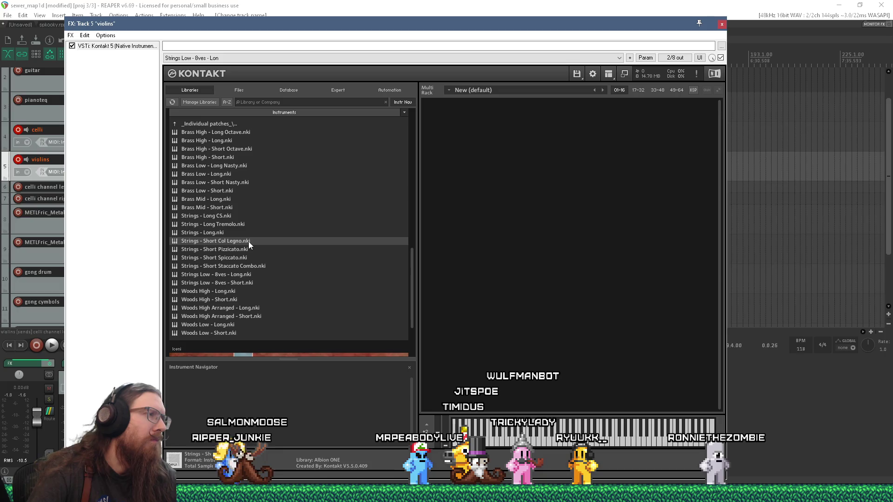
double_click(248, 241)
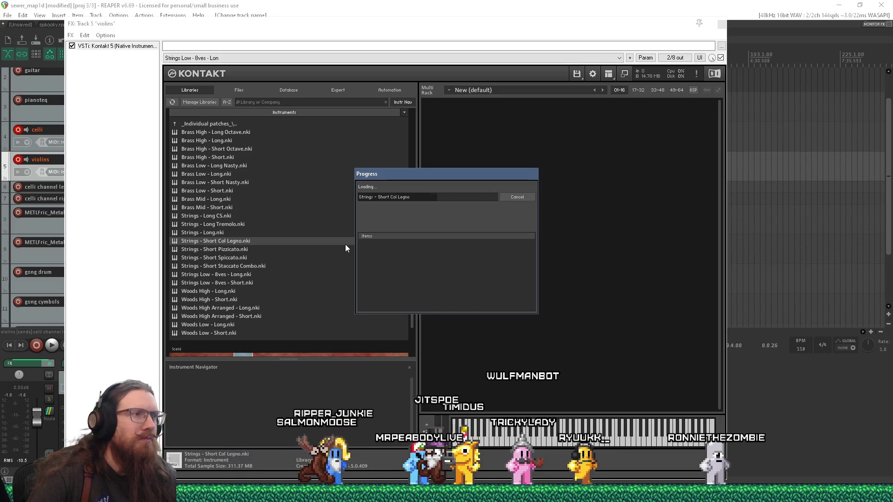
left_click(18, 130)
left_click(559, 441)
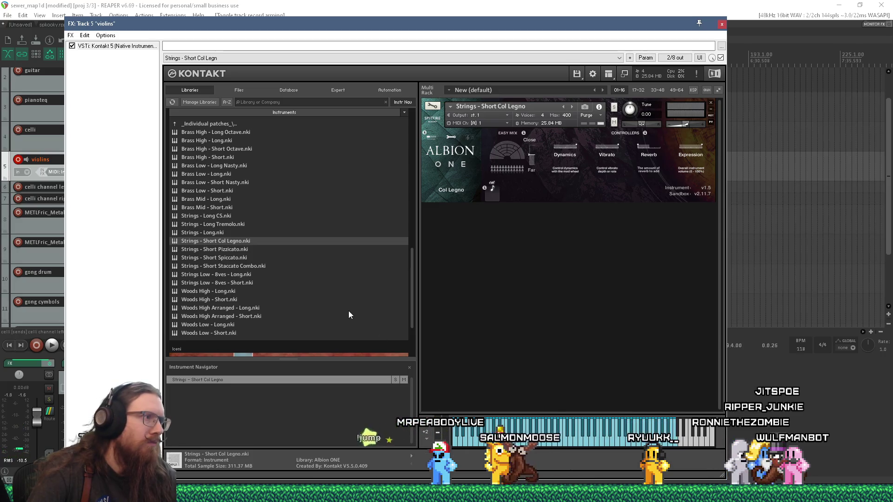
left_click(711, 103)
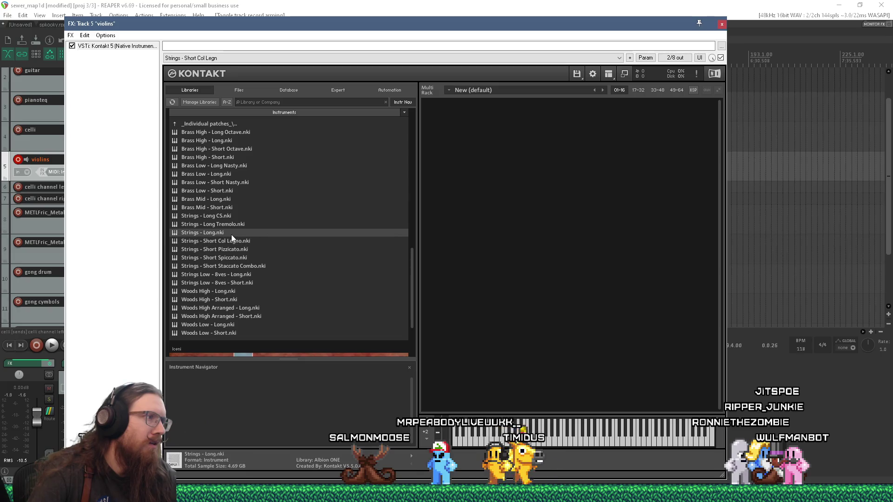
Step: Load Strings - Long into the rack, then replace it with Albion ONE's Strings - Long CS
left_click_drag(288, 236, 574, 210)
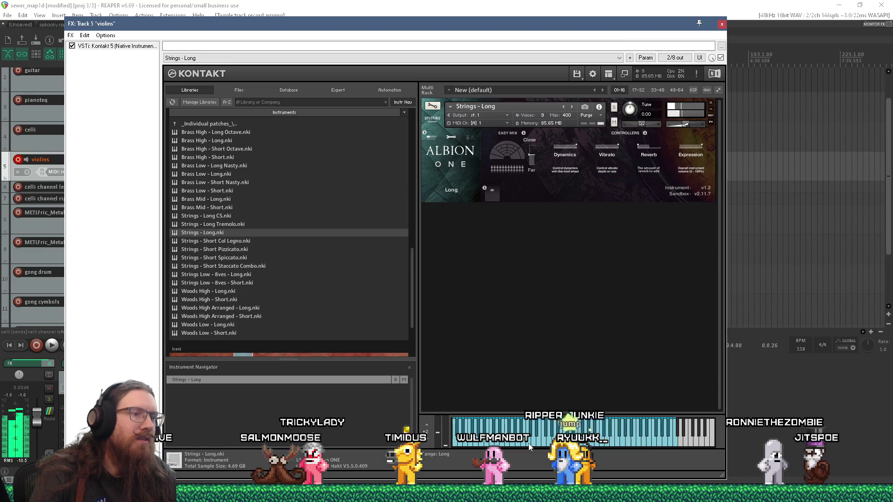
left_click(710, 103)
left_click(216, 218)
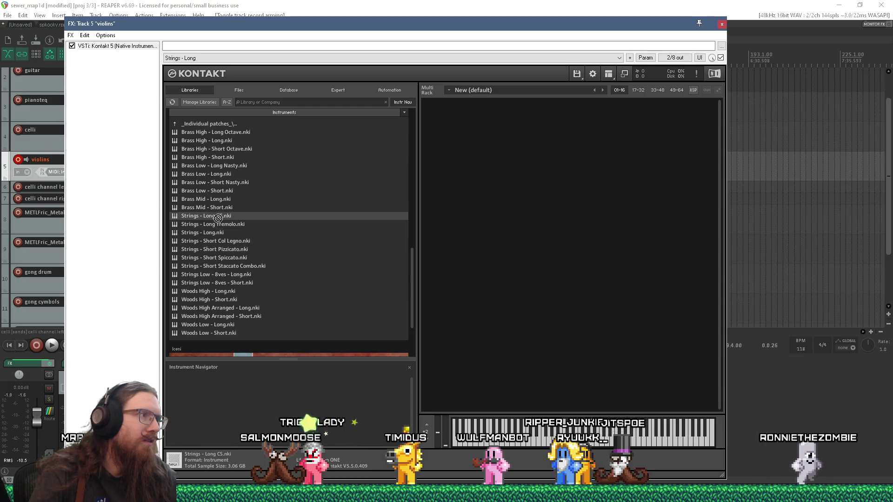
left_click_drag(544, 207, 544, 207)
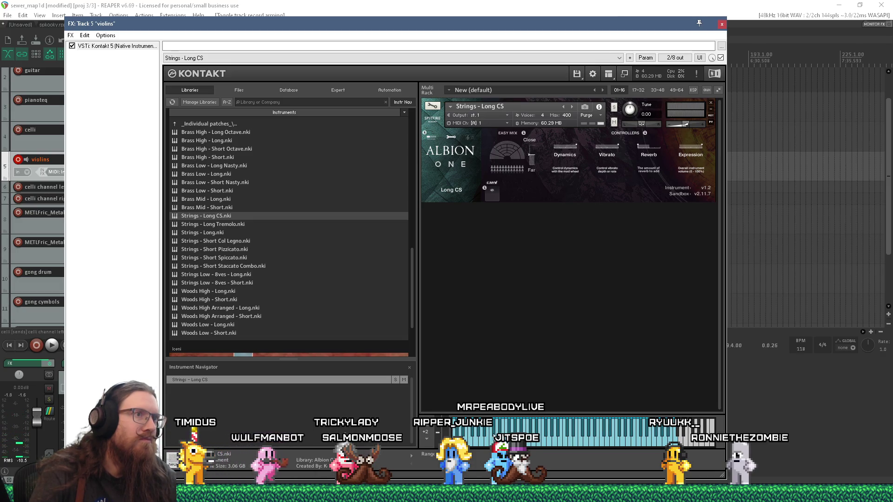
Step: Close the Kontakt window and delete the three copied violins MIDI items
mouse_move(466, 22)
left_mouse_down()
mouse_move(488, 255)
mouse_move(504, 235)
mouse_move(482, 47)
mouse_move(624, 54)
mouse_move(571, 74)
left_mouse_up()
key("Escape")
left_click_drag(345, 169, 211, 172)
key("Delete")
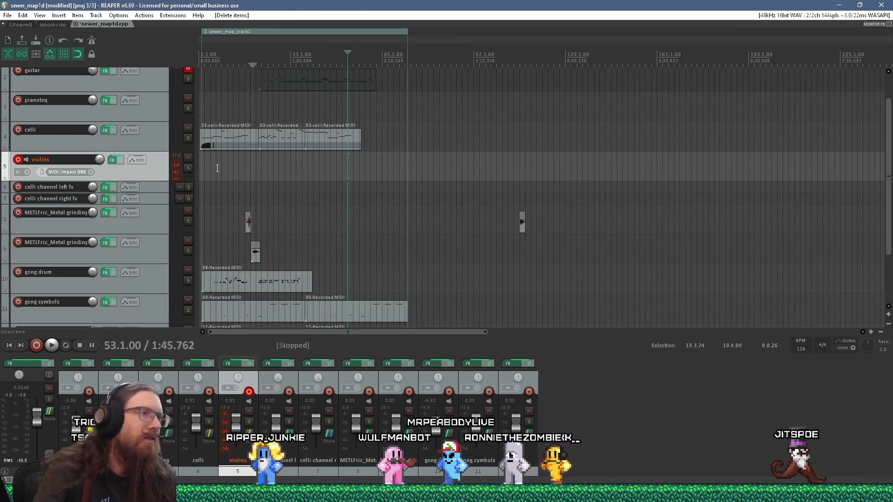
Step: Rename the violins track to 'string' and set the start position to measure 79
left_click(302, 171)
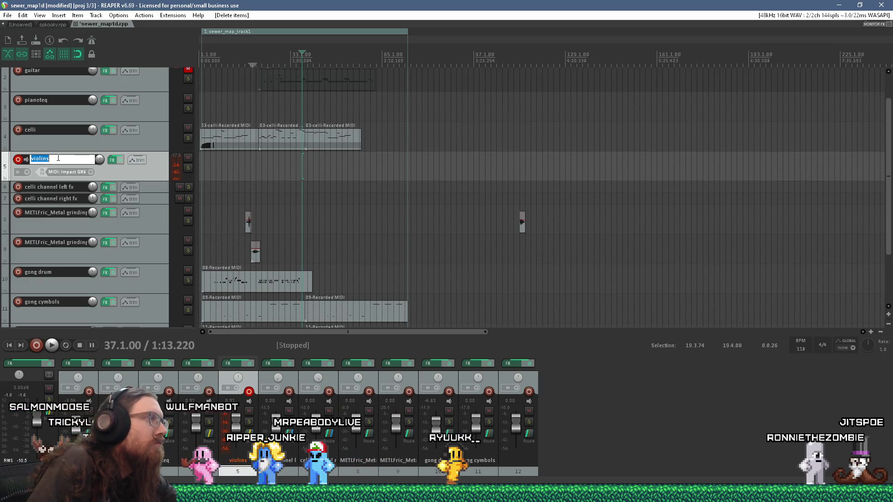
type("string")
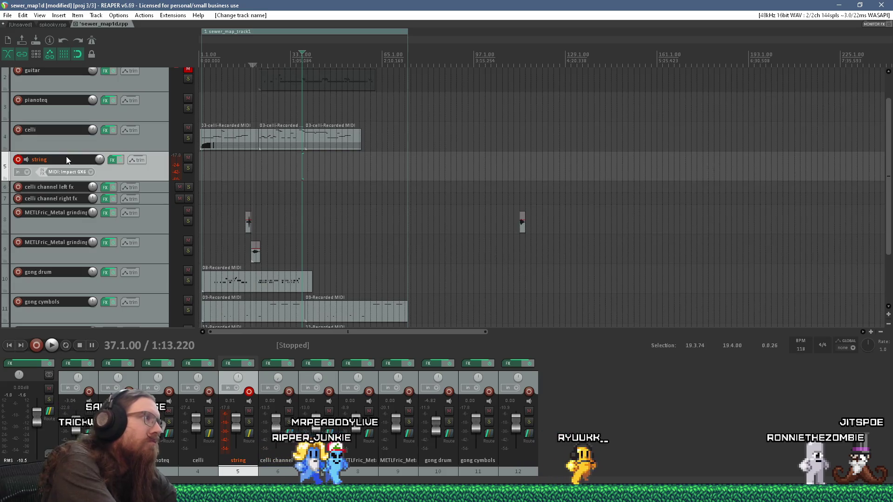
key("Return")
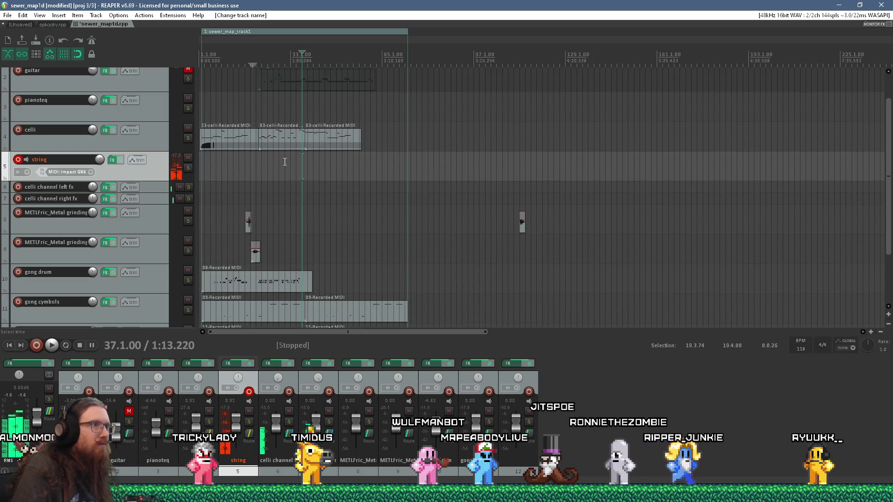
scroll(335, 163, "up", 3)
left_click(581, 170)
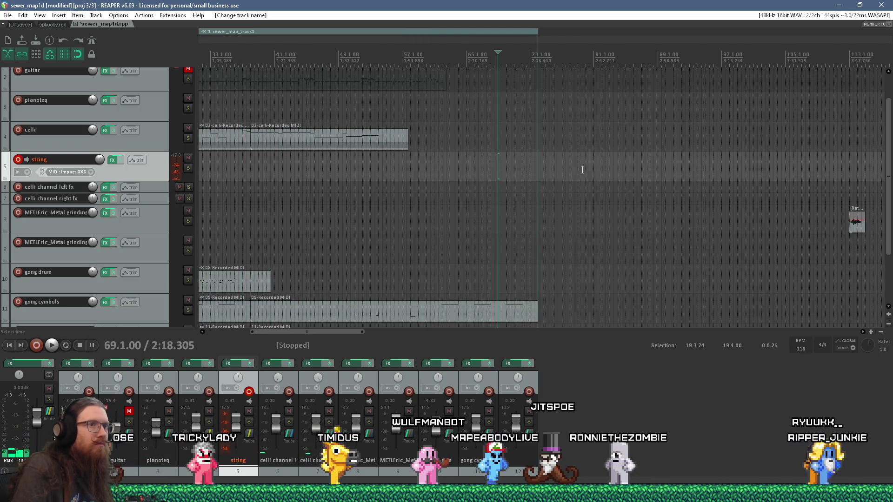
Step: Record a short MIDI take on the string track from measure 79, then play back the arrangement
left_click(37, 345)
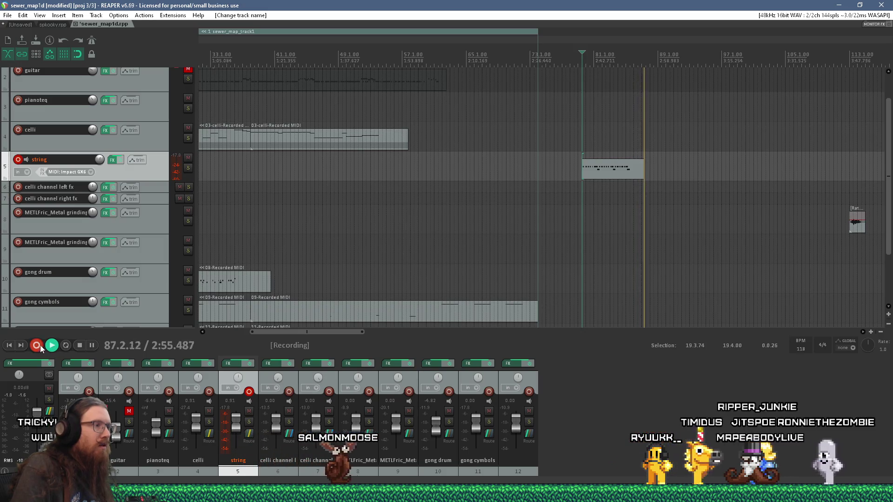
key("ctrl+r")
left_click(80, 344)
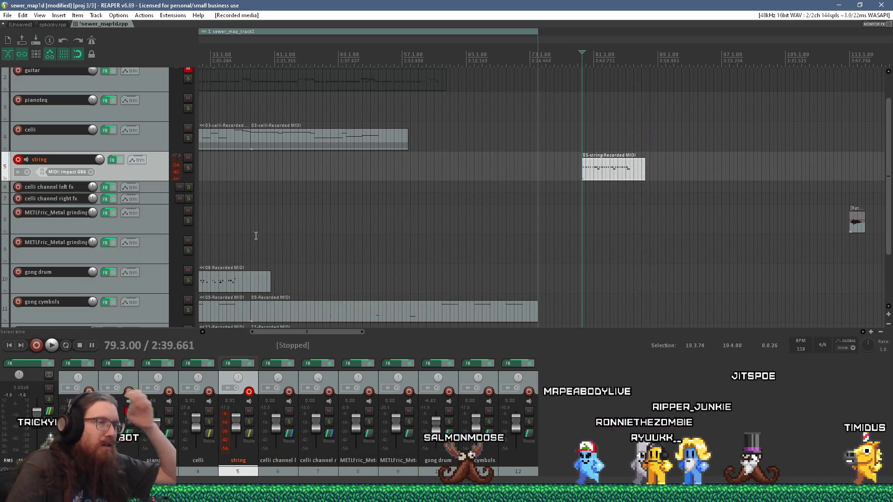
left_click(363, 160)
key("space")
scroll(364, 165, "up", 2)
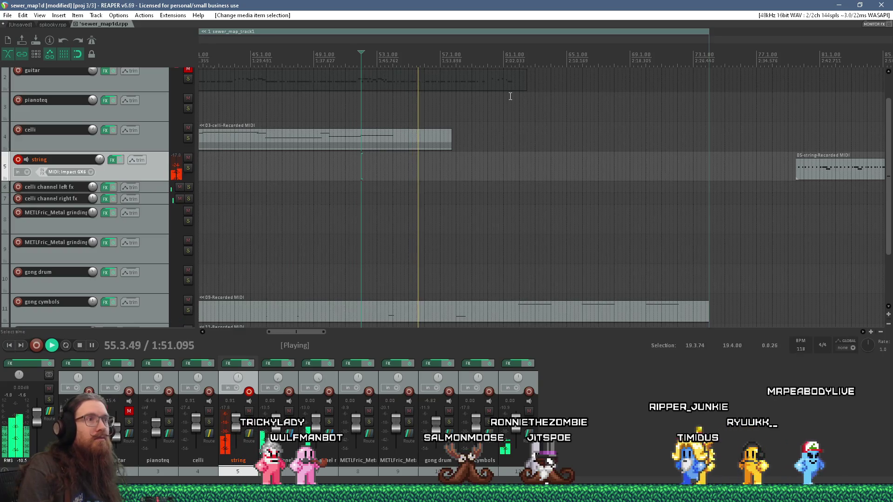
Step: Listen through the arrangement while zooming the arrange view, then stop playback
scroll(511, 96, "down", 5)
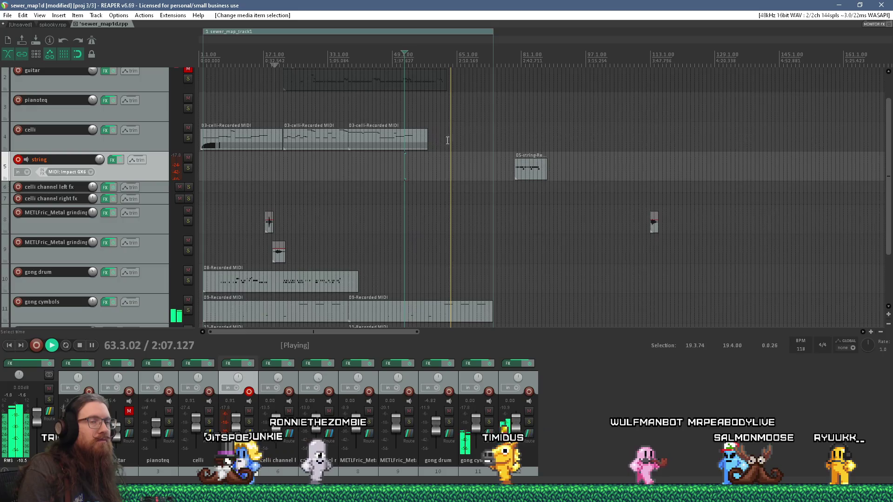
scroll(876, 145, "up", 1)
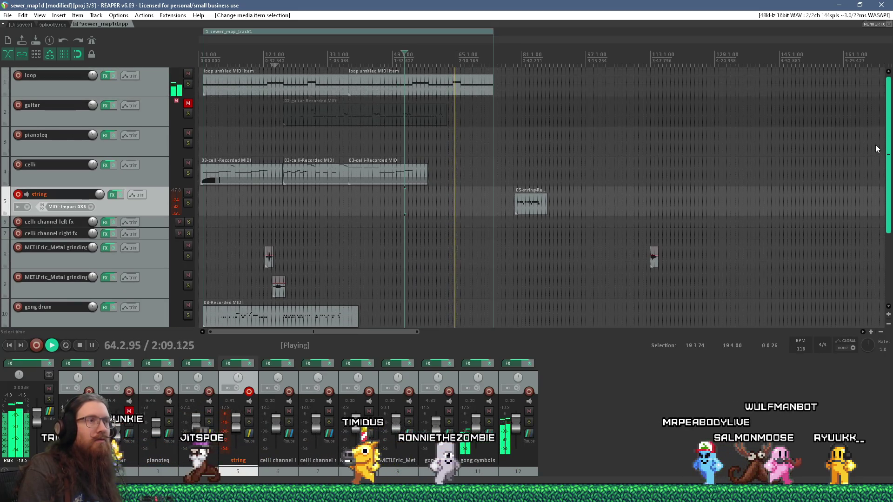
scroll(883, 187, "down", 1)
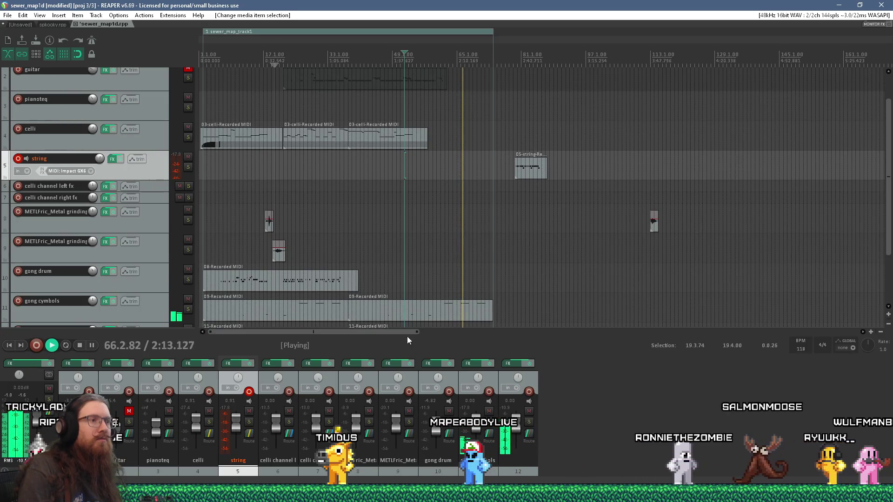
left_click_drag(416, 332, 356, 340)
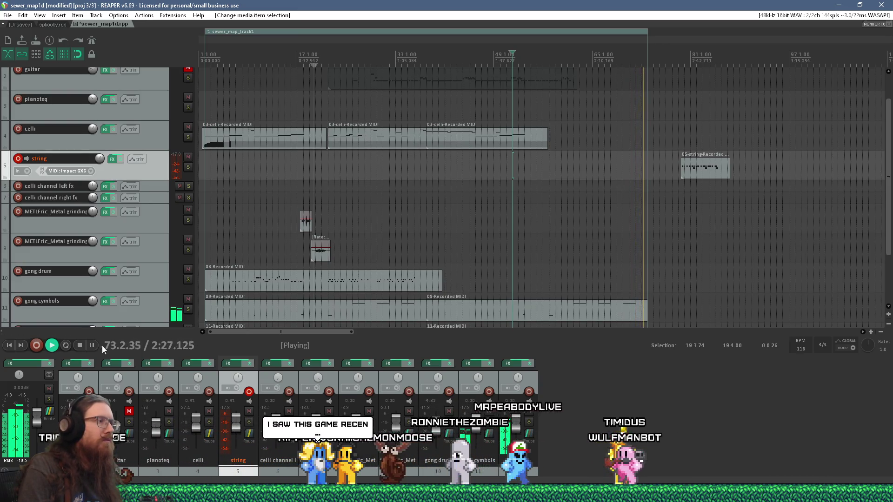
left_click(79, 346)
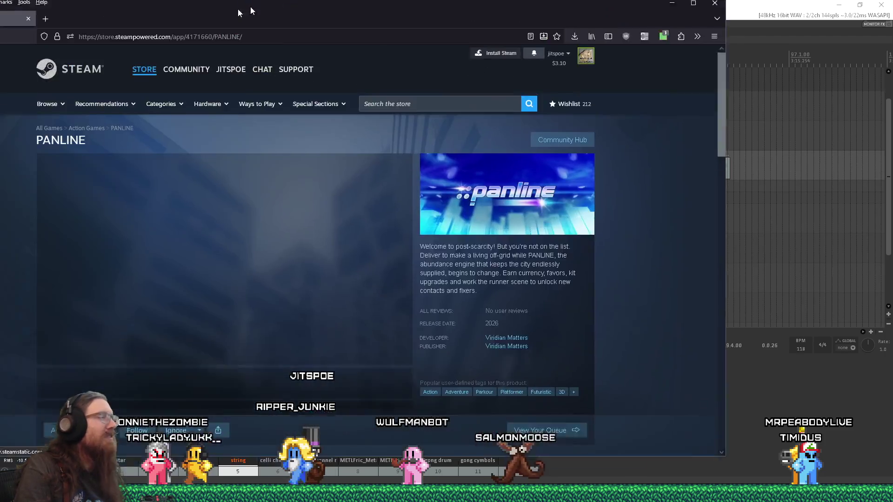
left_click_drag(250, 7, 393, 21)
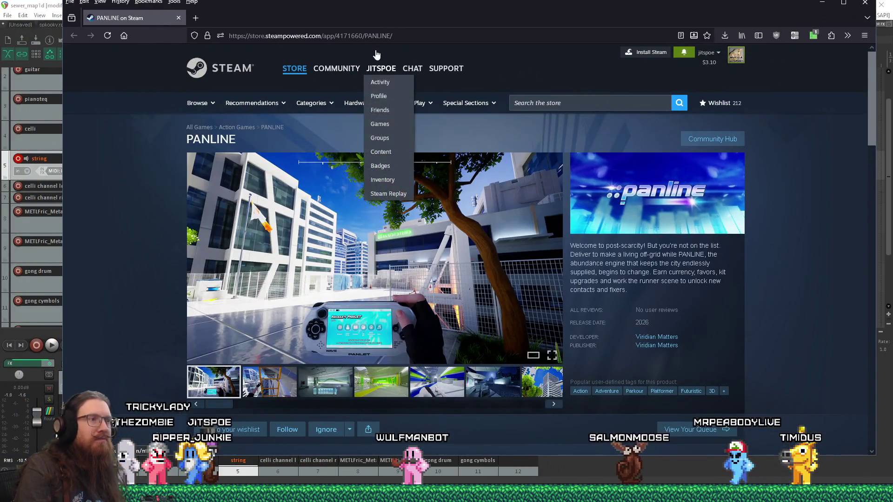
Step: Step through the PANLINE screenshot gallery to the terrace screenshot, then close the viewer
left_click(273, 260)
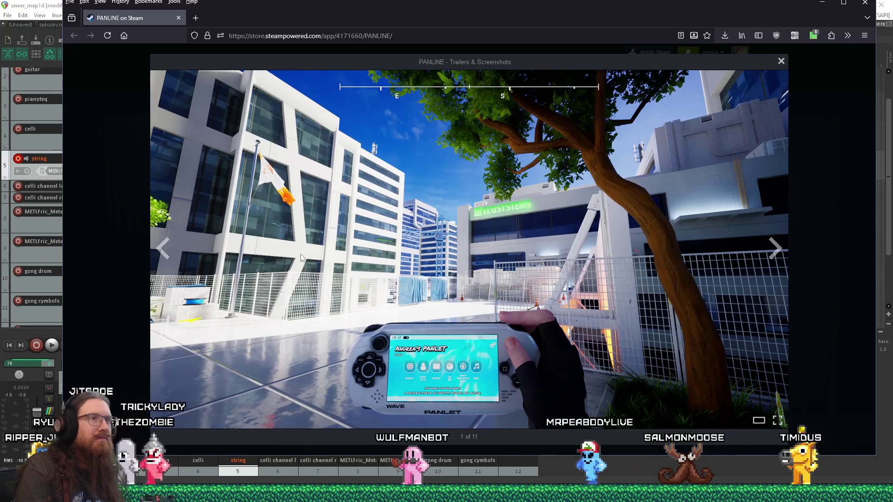
left_click(781, 253)
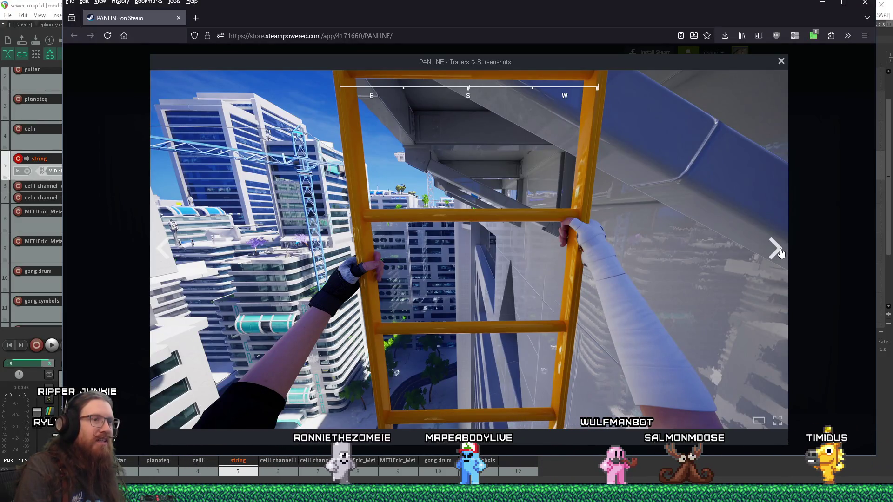
left_click(781, 253)
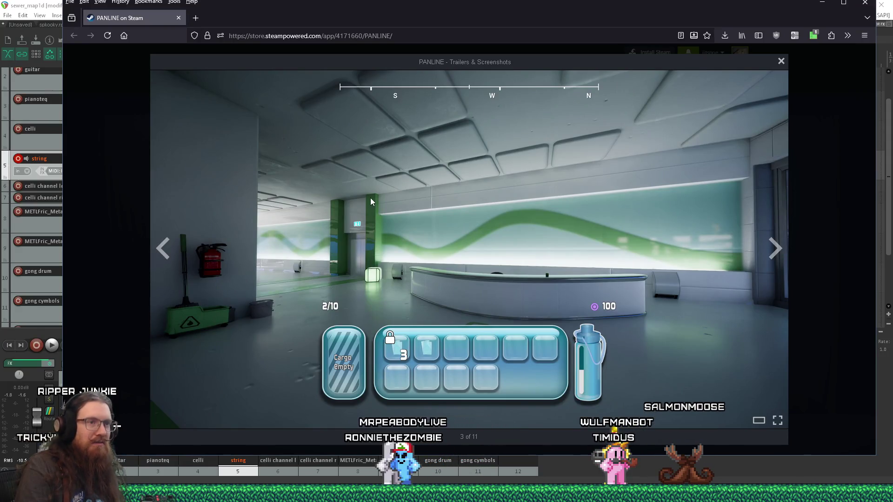
left_click(777, 254)
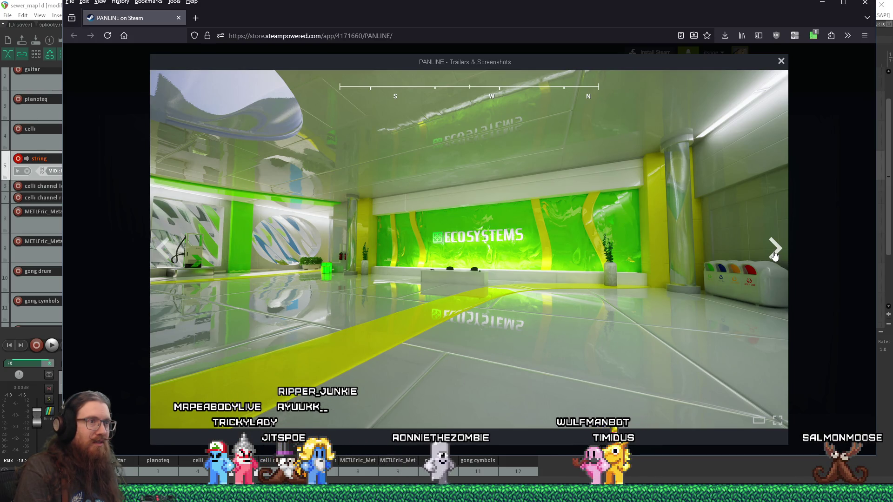
left_click(775, 256)
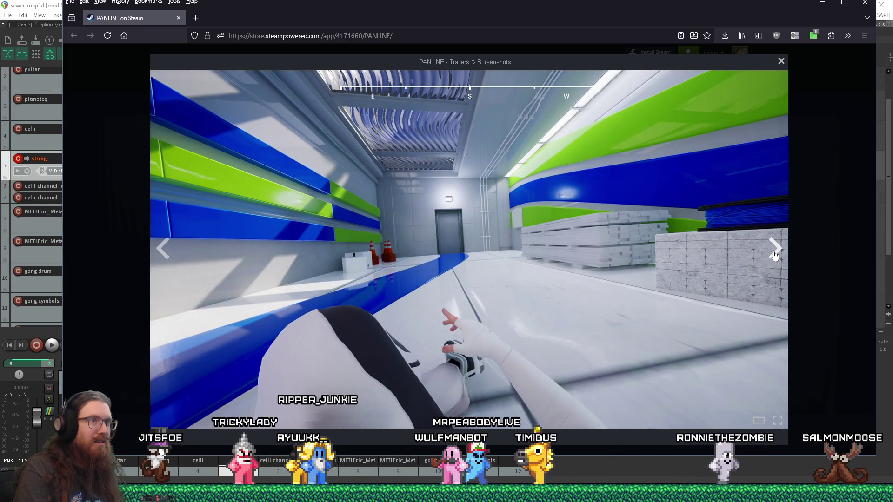
left_click(774, 256)
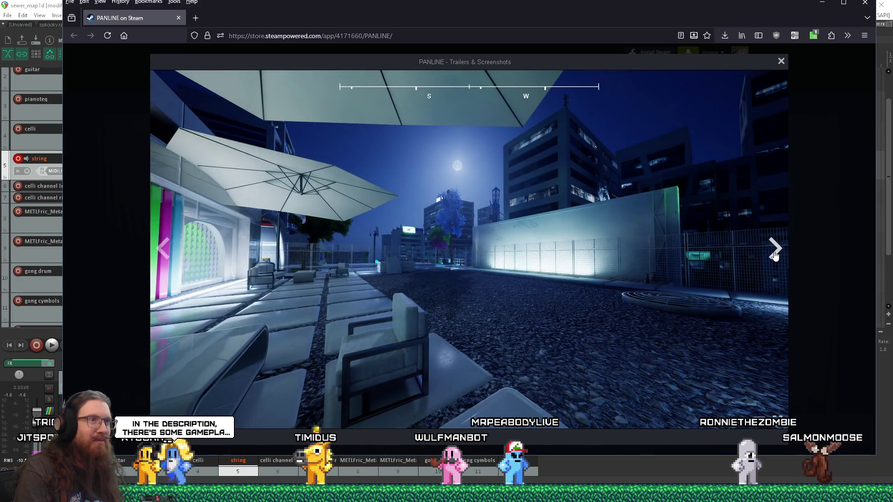
left_click(774, 256)
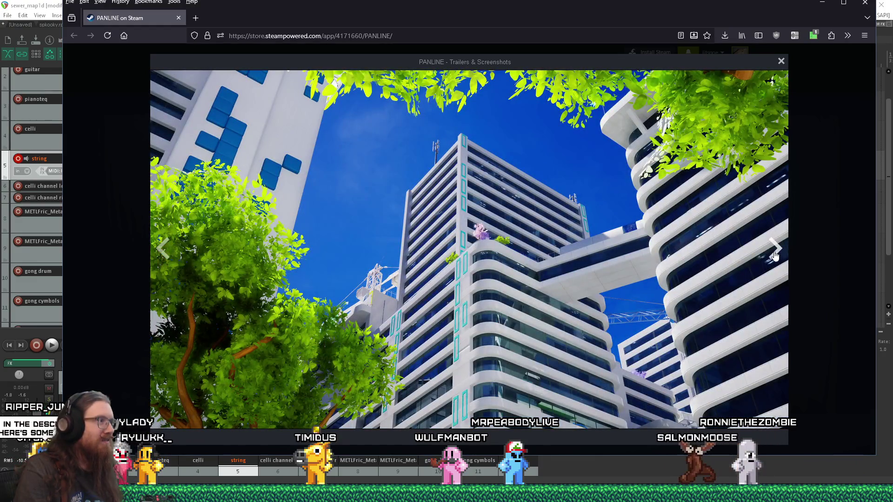
left_click(775, 255)
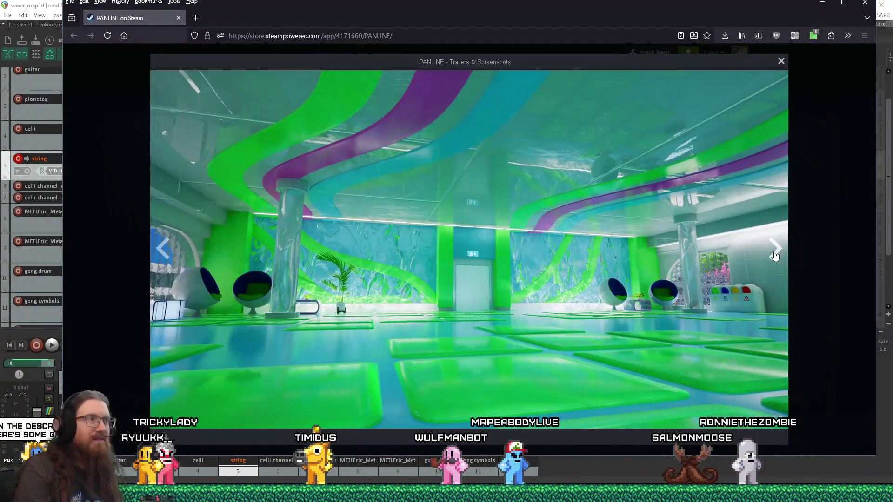
left_click(775, 256)
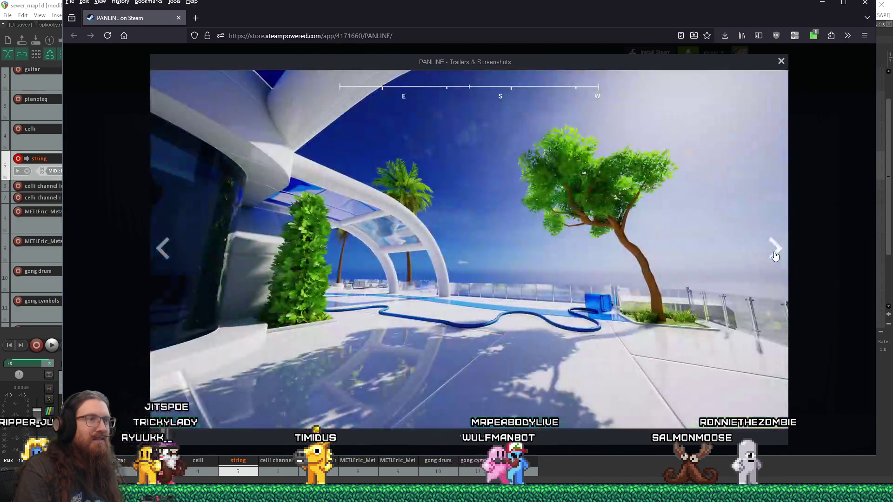
left_click(801, 249)
Step: Read the full PANLINE game description, then close the browser
scroll(687, 342, "down", 10)
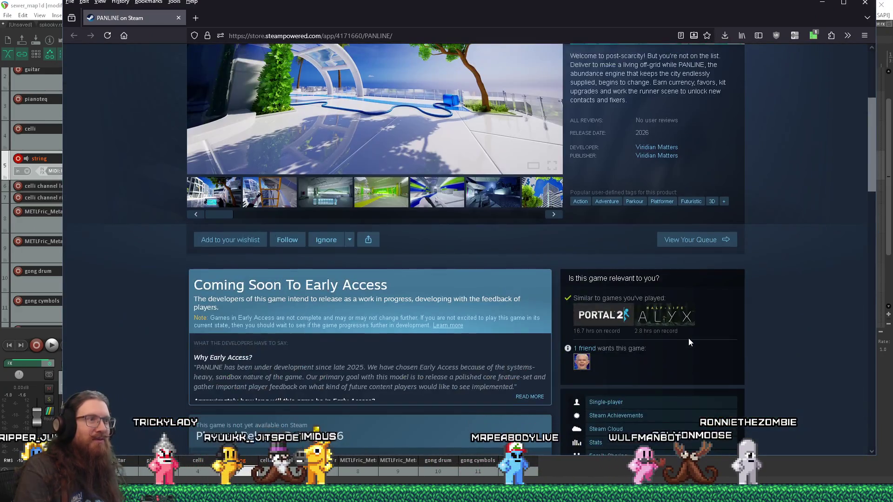
scroll(690, 342, "down", 4)
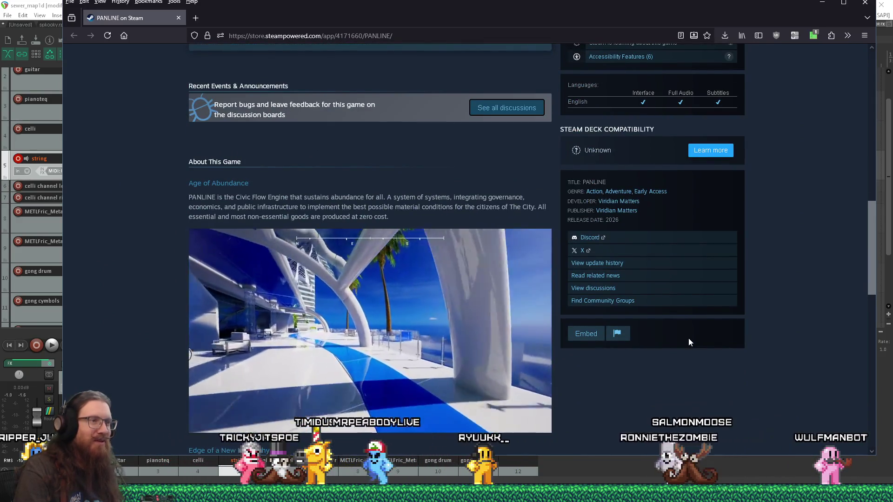
scroll(689, 339, "down", 1)
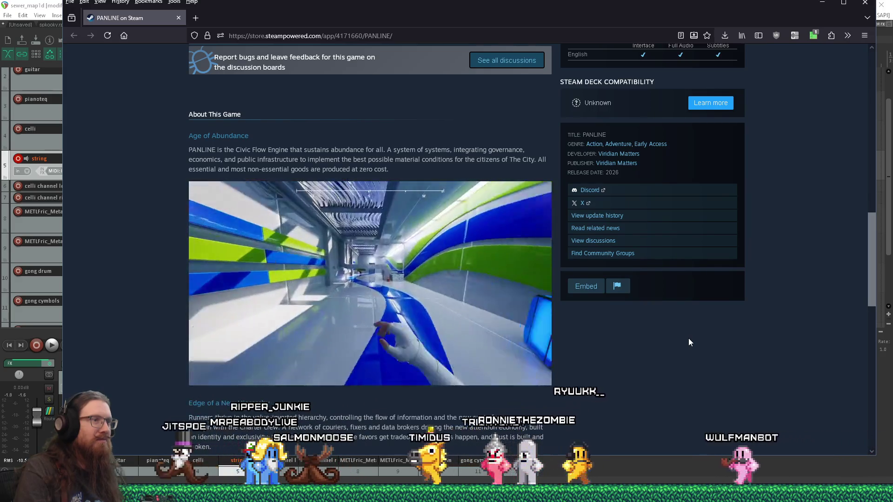
scroll(689, 339, "down", 3)
left_click(449, 352)
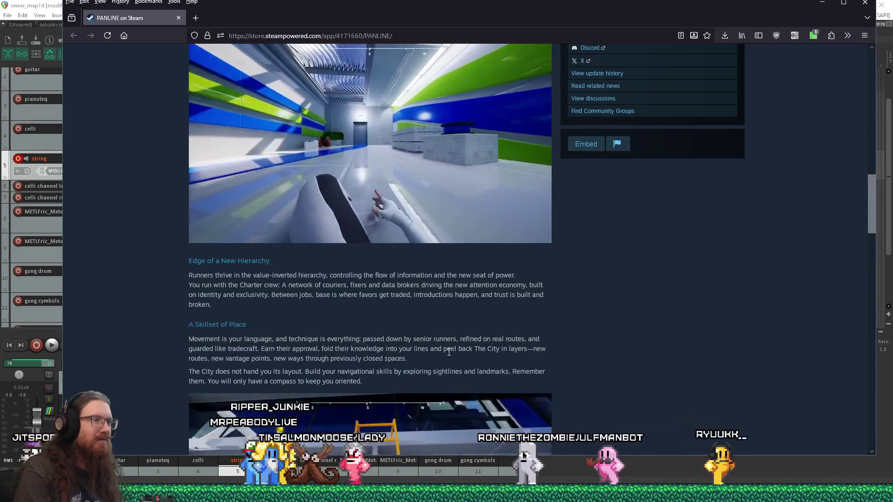
scroll(449, 352, "up", 3)
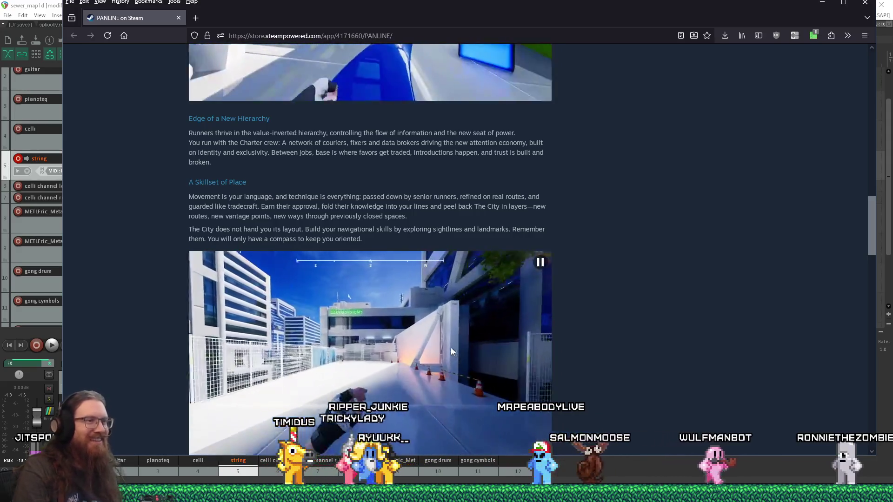
scroll(459, 347, "up", 8)
scroll(460, 350, "up", 8)
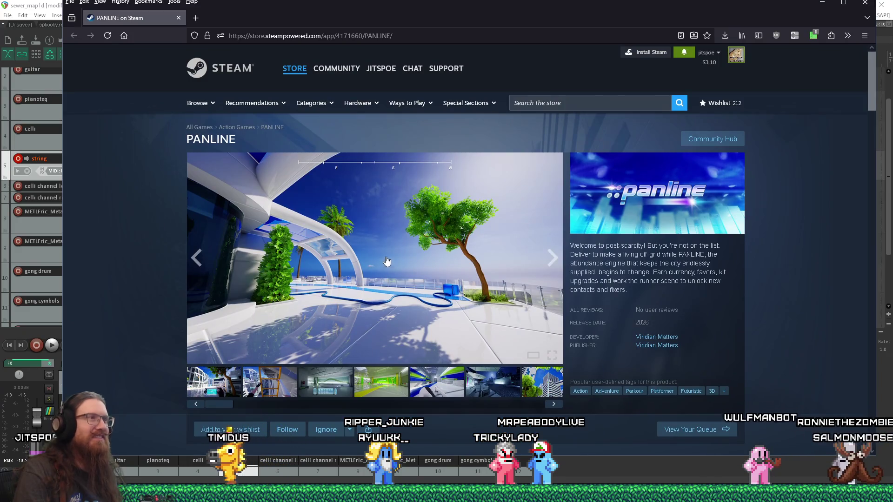
left_click(178, 17)
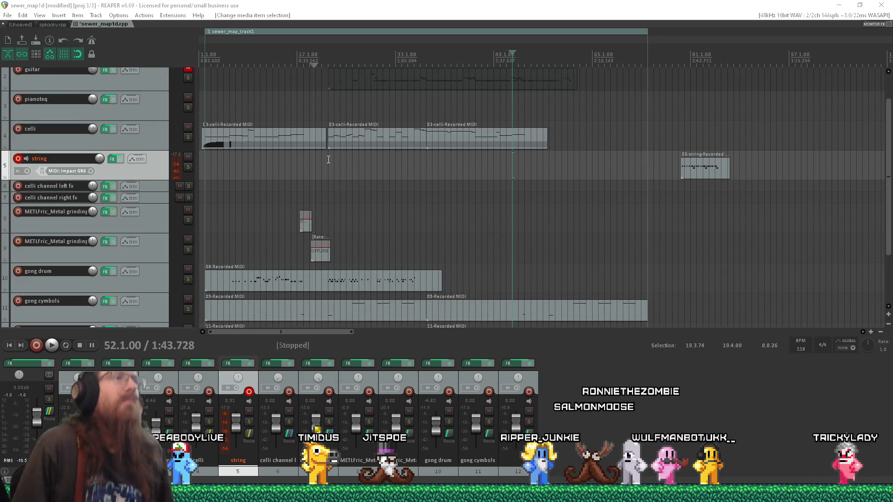
Step: Shorten the gong drum MIDI item slightly and place a copy right after it
scroll(396, 202, "down", 3)
scroll(396, 202, "up", 3)
scroll(356, 331, "up", 2)
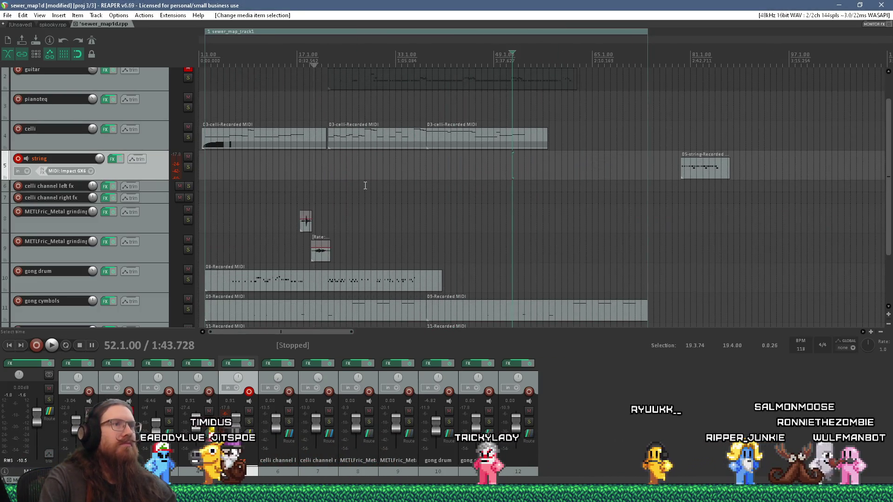
scroll(884, 114, "up", 2)
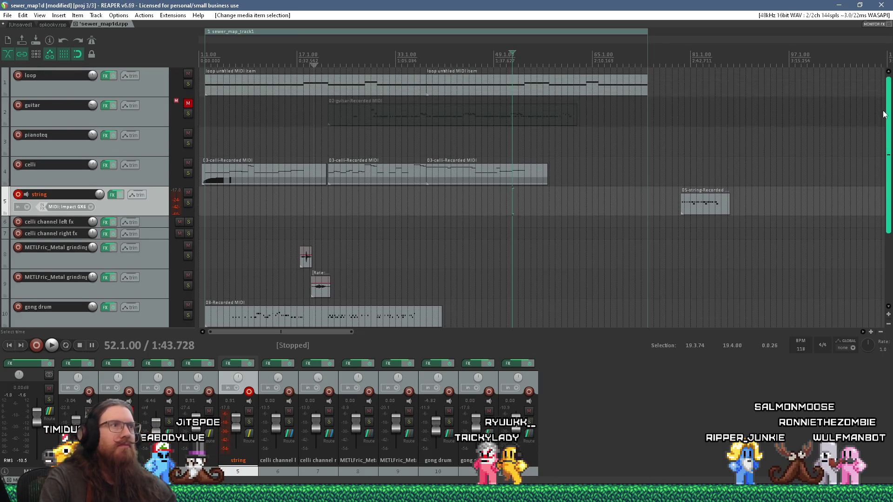
scroll(884, 118, "down", 3)
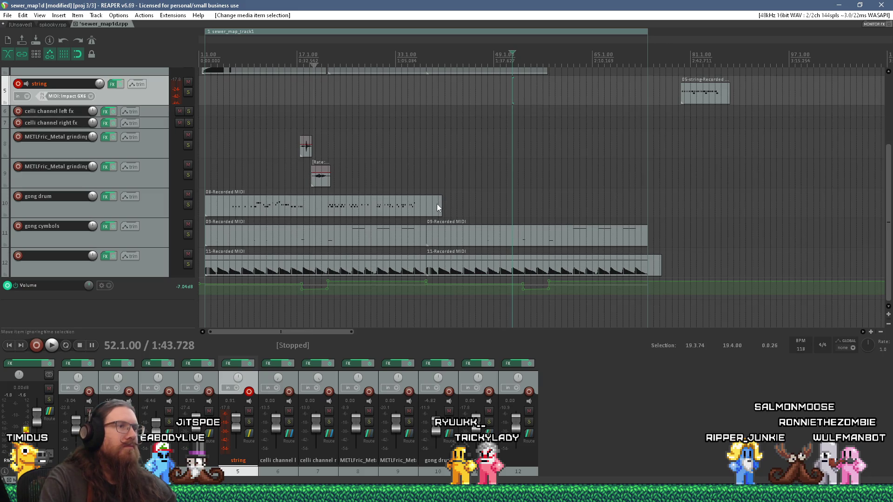
left_click_drag(438, 207, 426, 212)
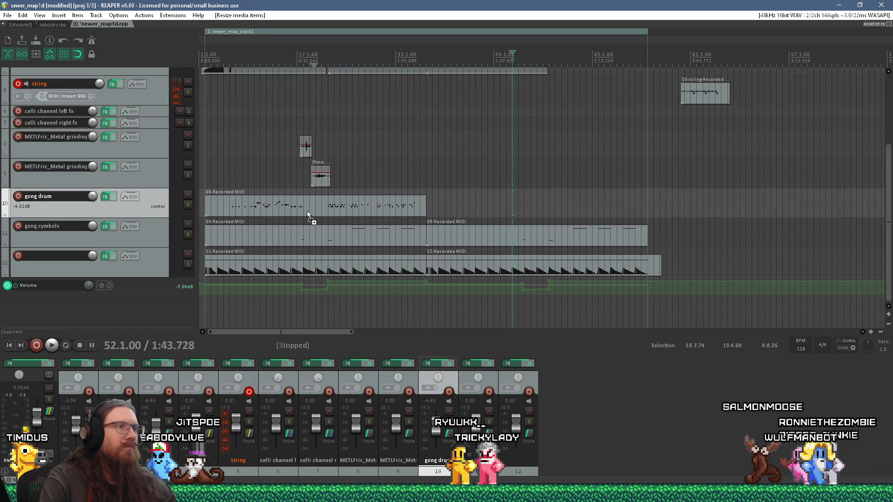
mouse_move(306, 210)
left_mouse_down()
mouse_move(542, 208)
mouse_move(530, 210)
left_mouse_up()
left_click_drag(890, 222, 889, 153)
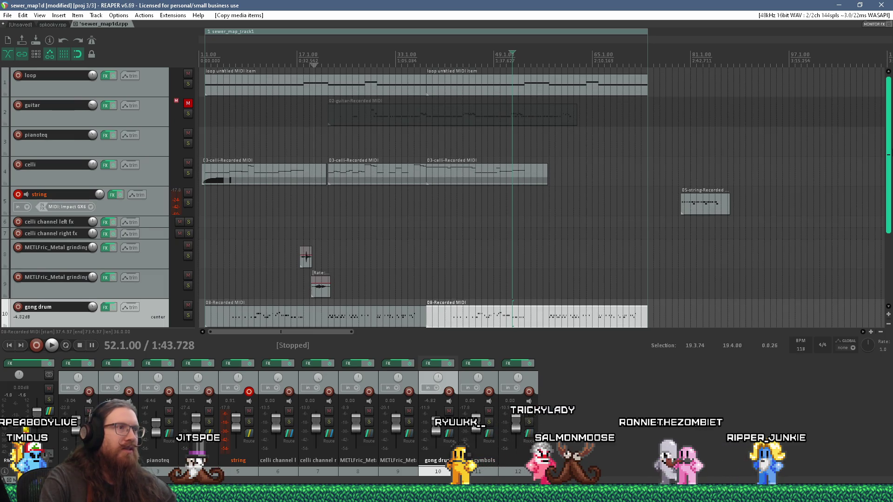
mouse_move(889, 154)
left_mouse_down()
mouse_move(890, 182)
mouse_move(889, 154)
left_mouse_up()
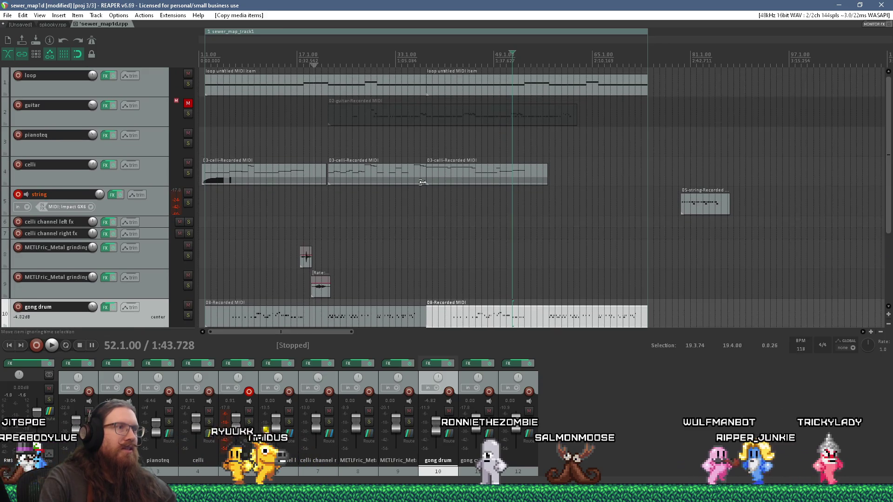
Step: Copy the middle celli MIDI item to bar 58 and set the start position to bar 52
left_click(390, 177)
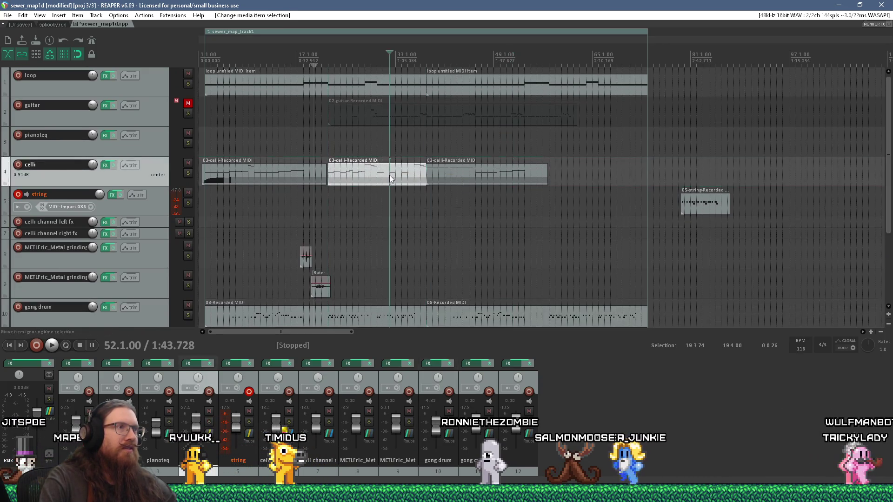
left_click_drag(361, 178, 589, 177)
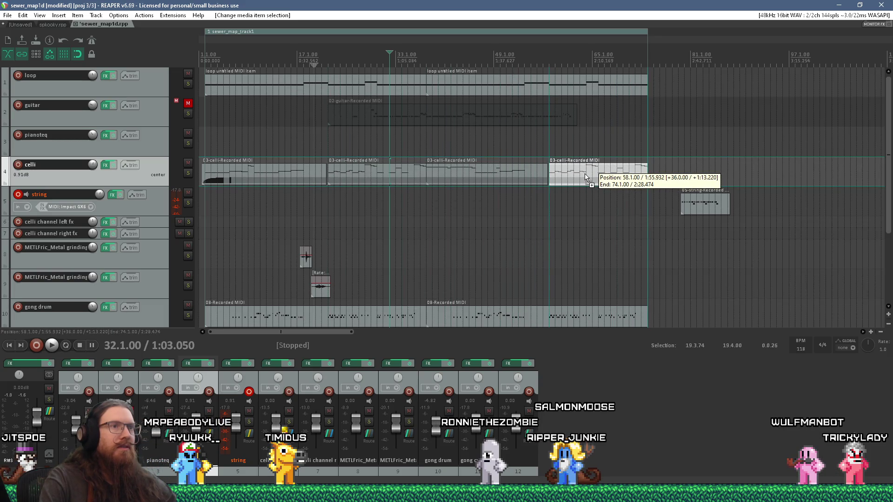
left_click(427, 219)
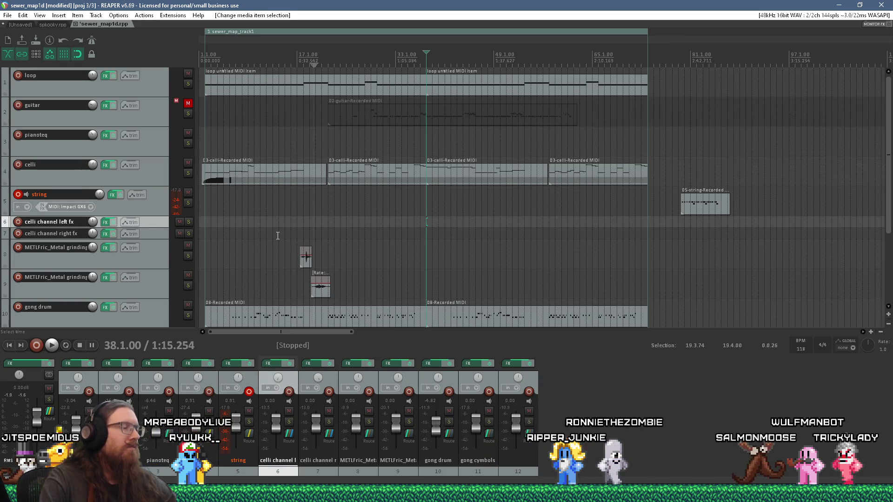
left_click(509, 211)
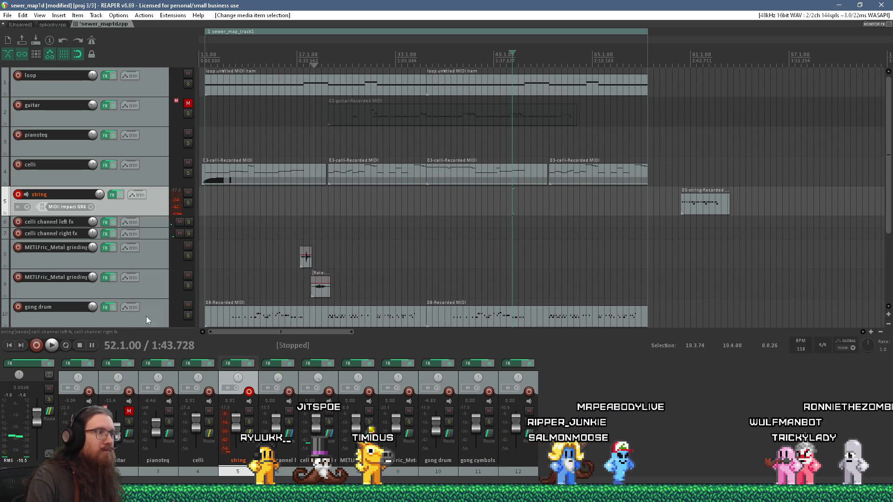
Step: Discard the short string take and restart recording the string track from bar 46
left_click(40, 347)
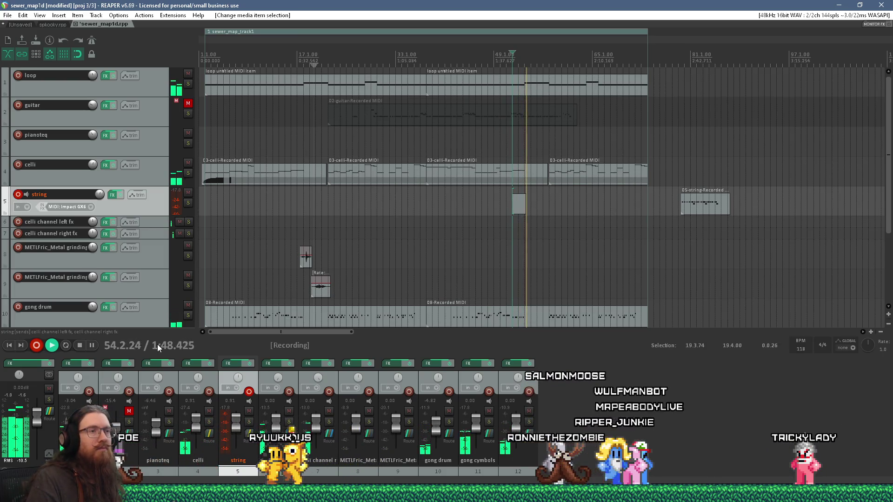
left_click(82, 345)
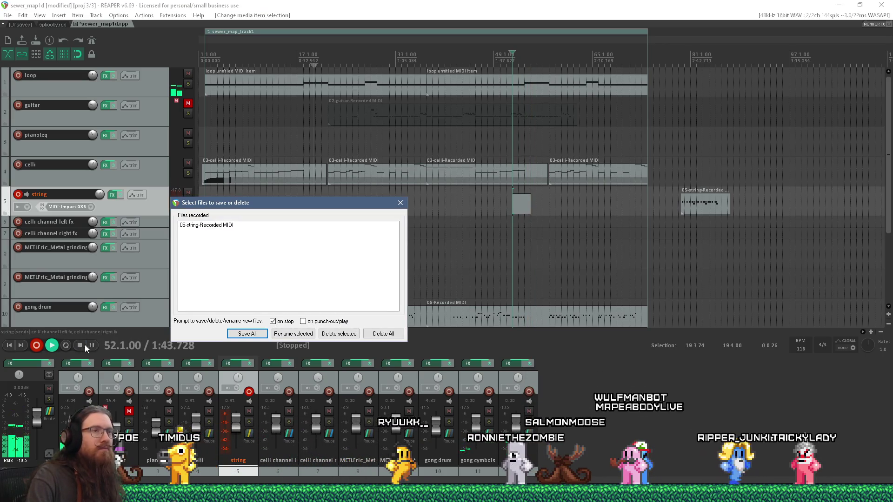
left_click(400, 203)
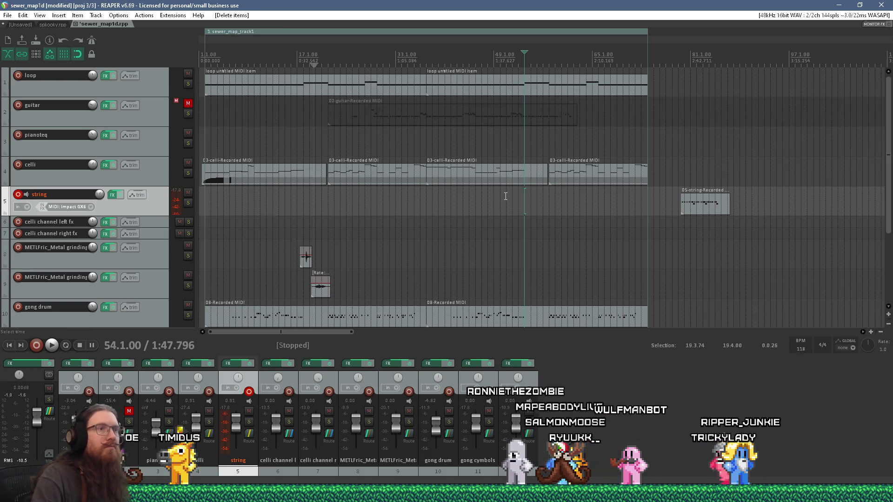
left_click(479, 213)
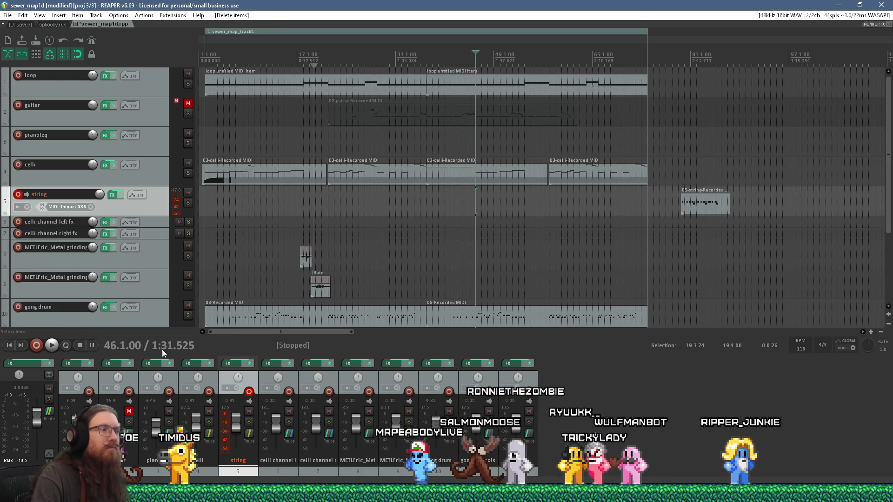
left_click(37, 345)
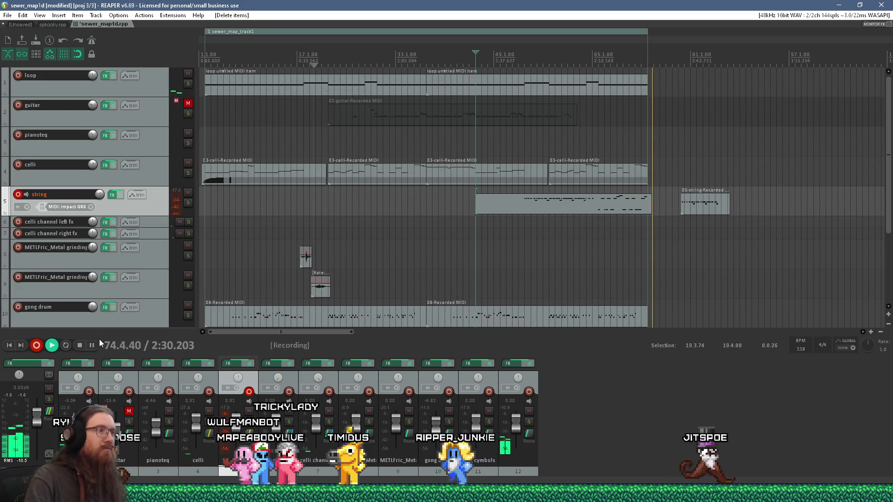
Step: Stop recording, keeping the long string take that begins at bar 46
left_click(79, 346)
Step: Keep the new string take recorded from bar 46 and place the edit position at bar 62
key("Return")
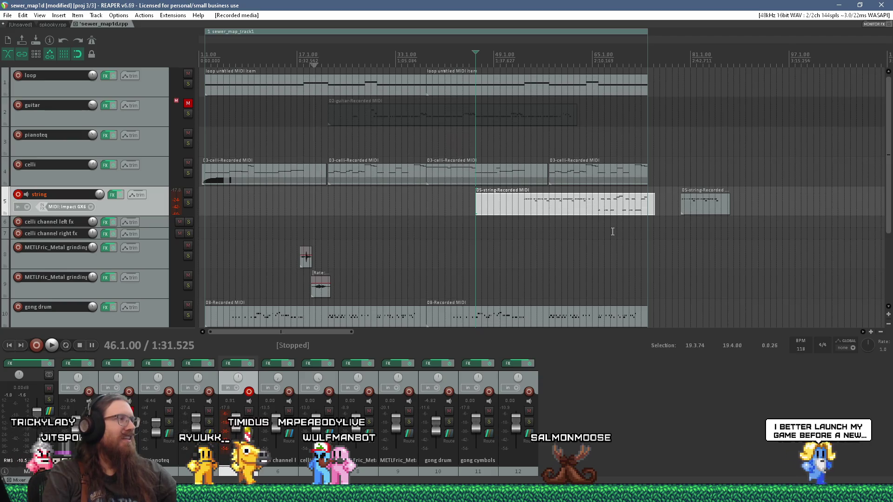
left_click(573, 209)
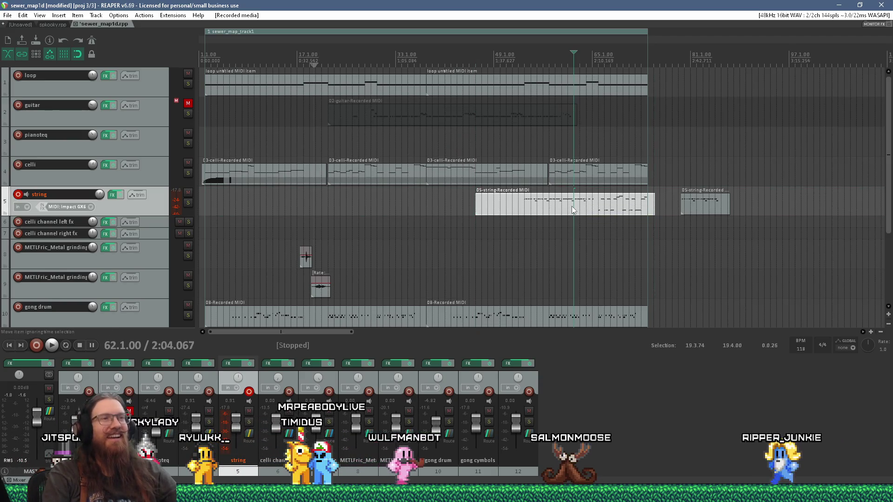
Step: Open the string take in the MIDI editor and audition it from bars 54, 55.4 and 53.4
double_click(572, 209)
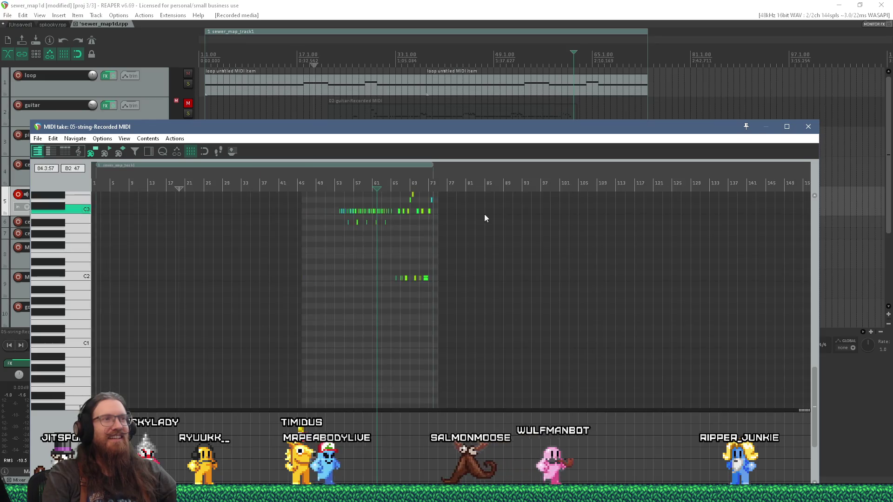
scroll(344, 211, "up", 10)
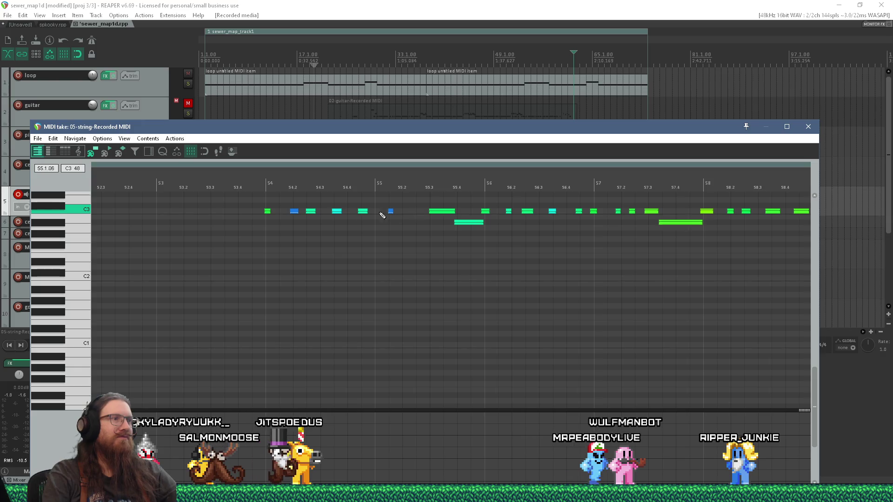
scroll(284, 211, "up", 3)
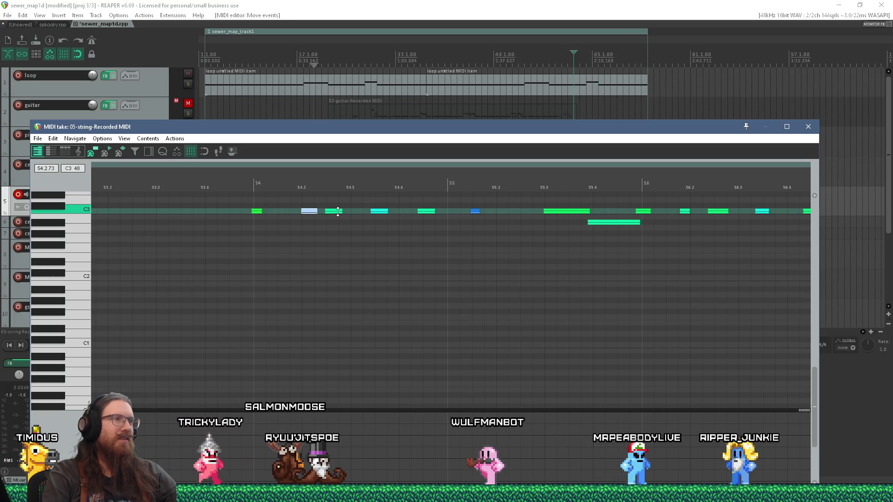
left_click(253, 183)
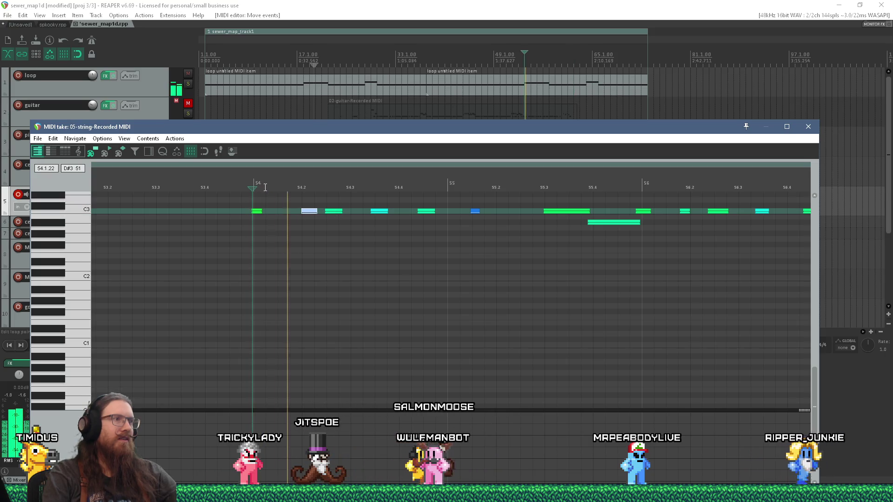
key("space")
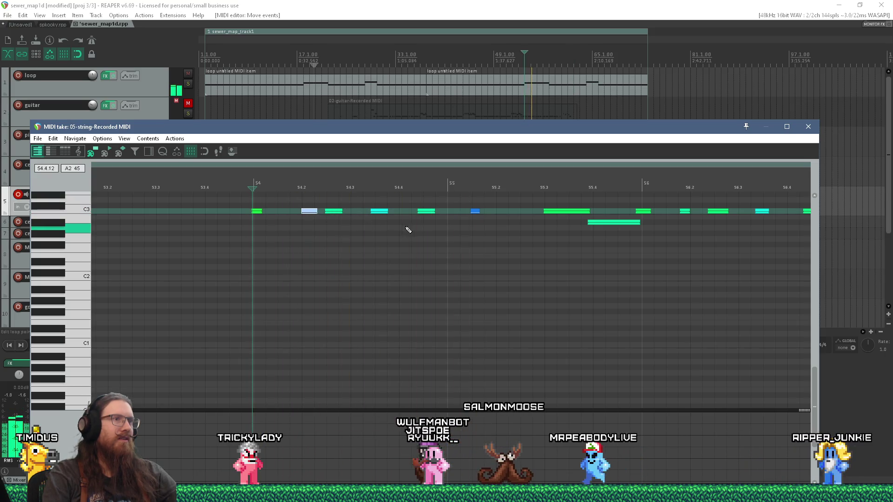
scroll(547, 233, "down", 4)
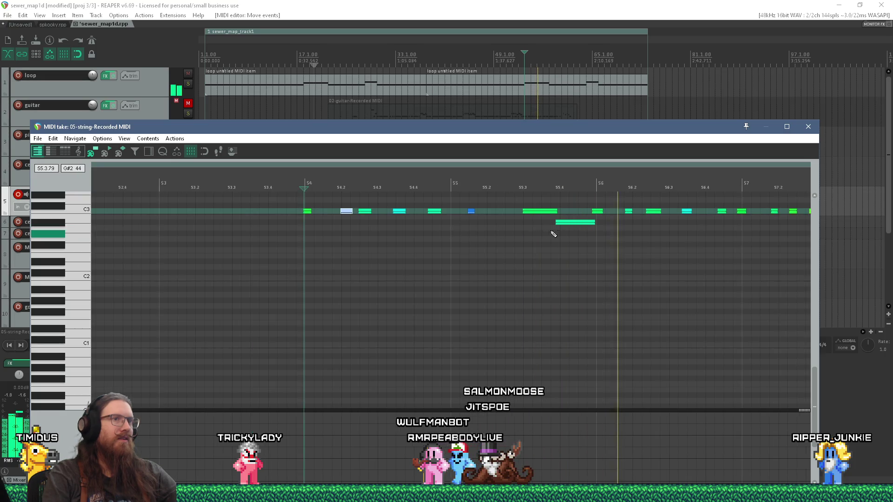
key("space")
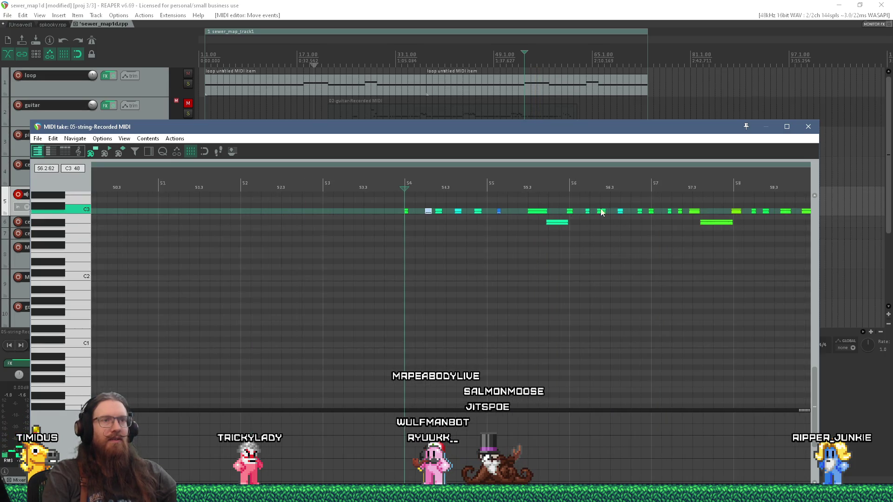
scroll(589, 208, "up", 4)
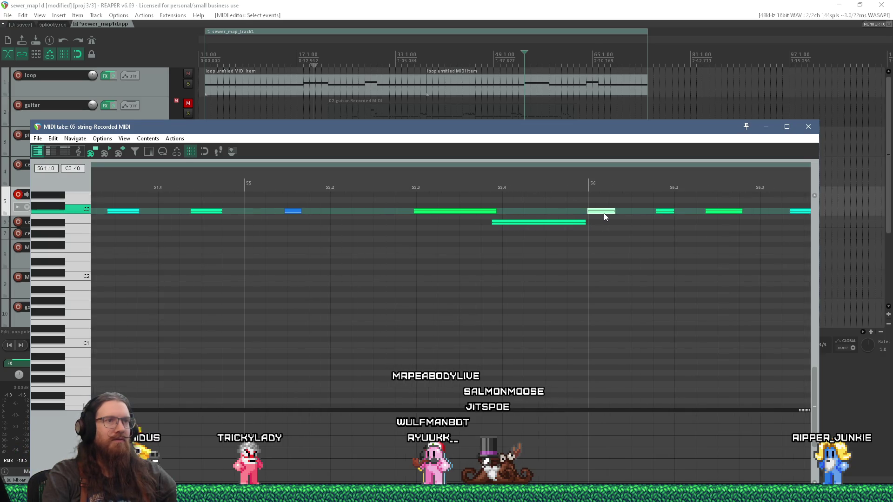
left_click(581, 196)
key("space")
scroll(585, 203, "down", 2)
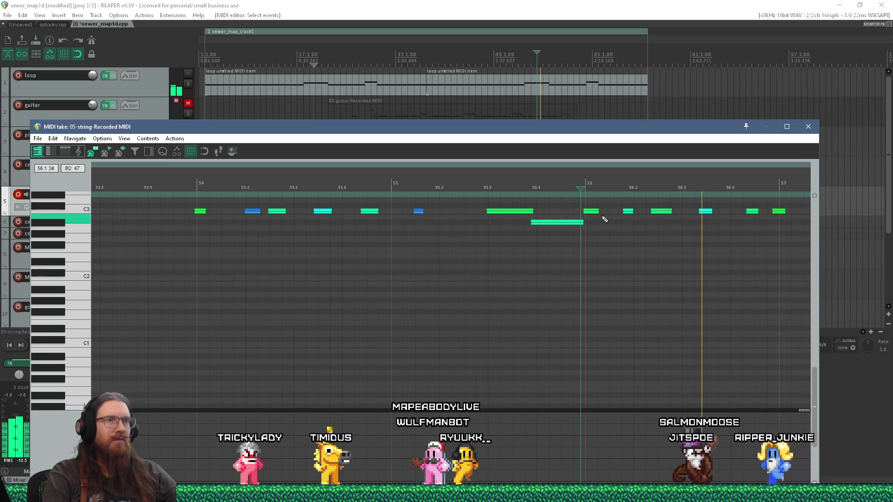
key("space")
scroll(601, 232, "down", 1)
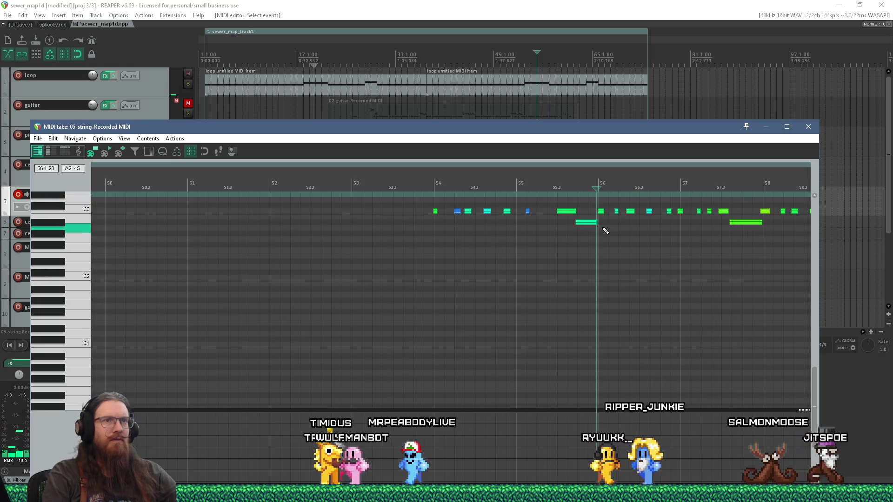
left_click(333, 181)
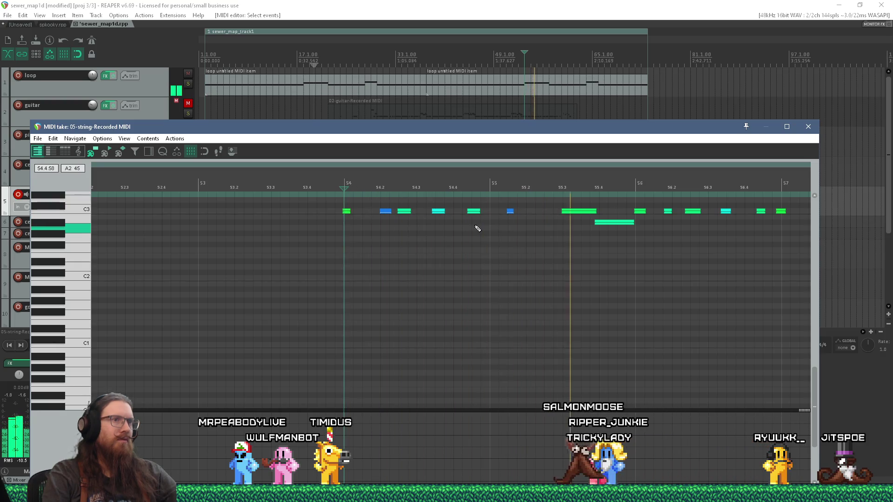
key("space")
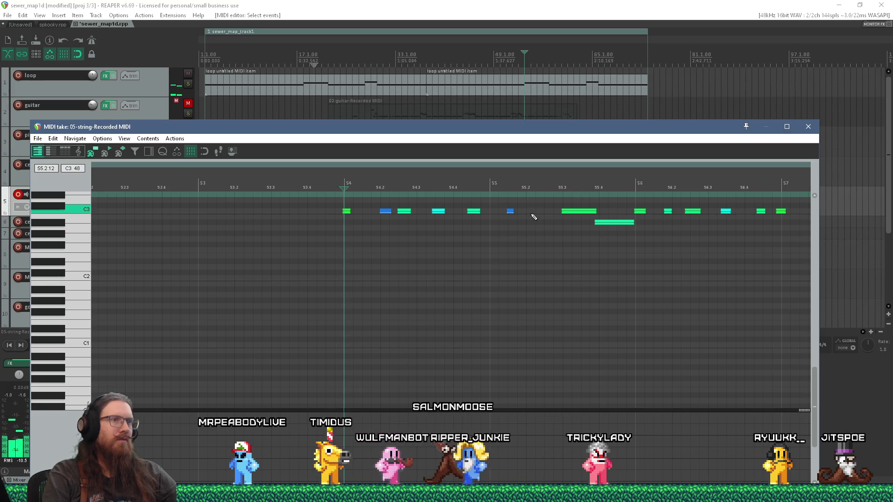
Step: Add a C3 note near 55.2, then select and adjust the C3 notes around bars 55–57
left_click(531, 211)
key("space")
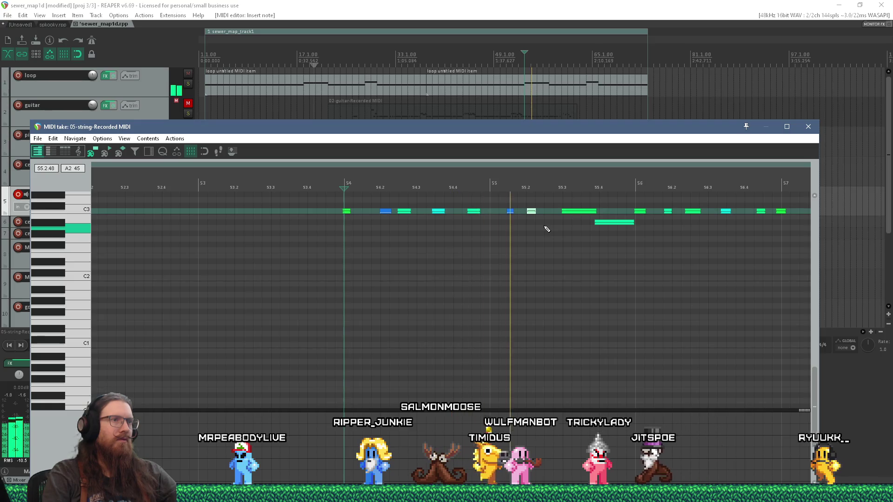
key("space")
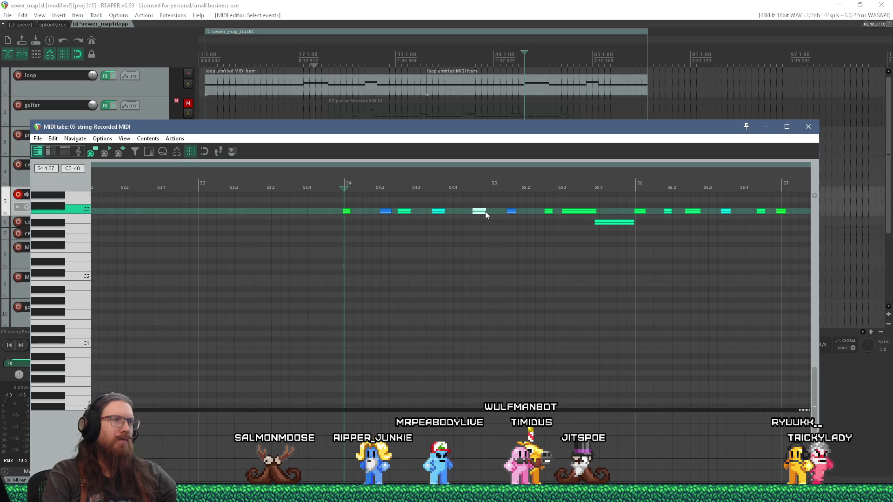
left_click(439, 212)
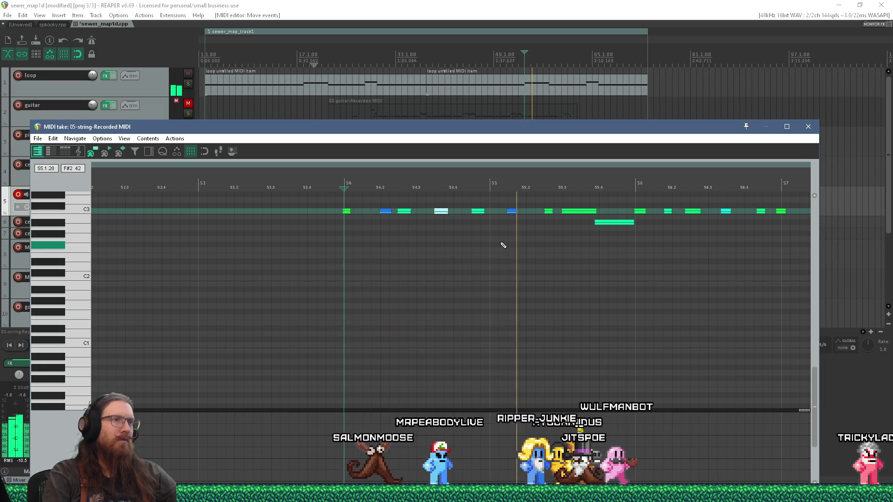
scroll(616, 248, "down", 2)
scroll(614, 237, "up", 4)
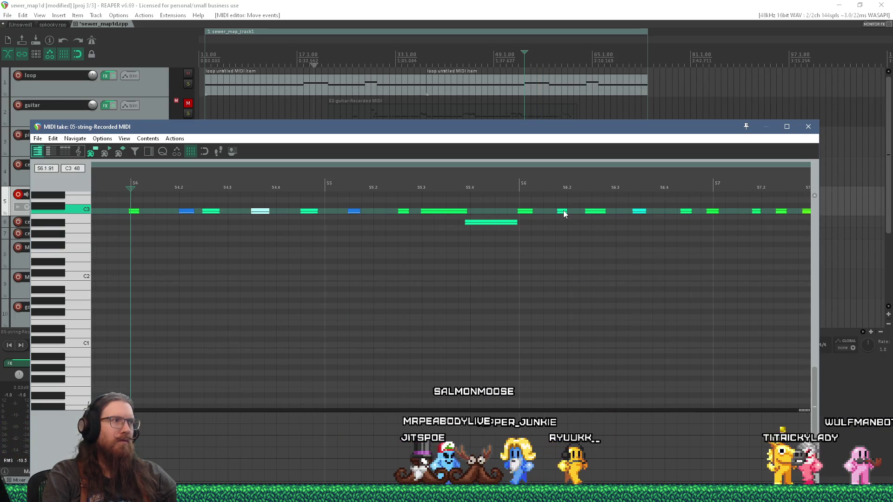
right_click(598, 224)
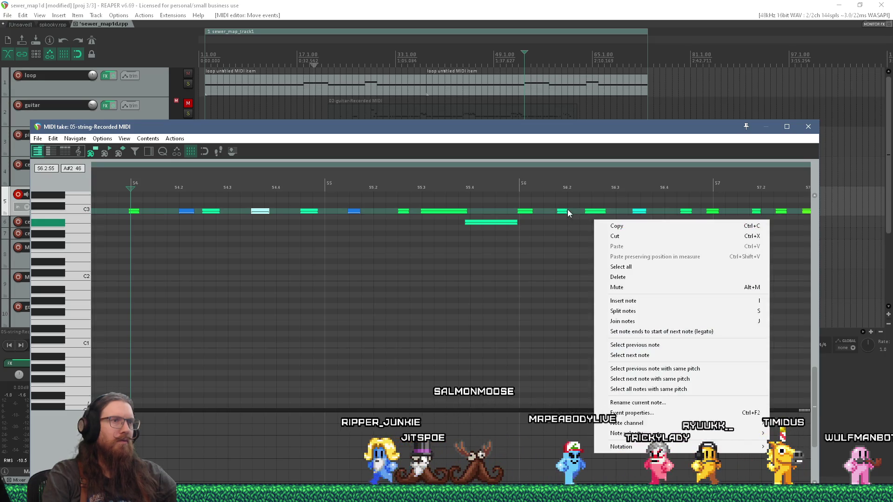
left_click(573, 211)
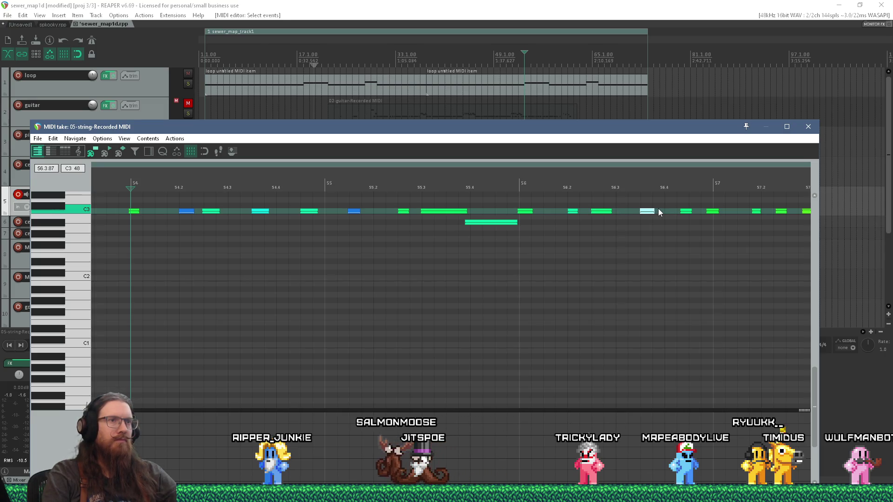
scroll(645, 213, "up", 3)
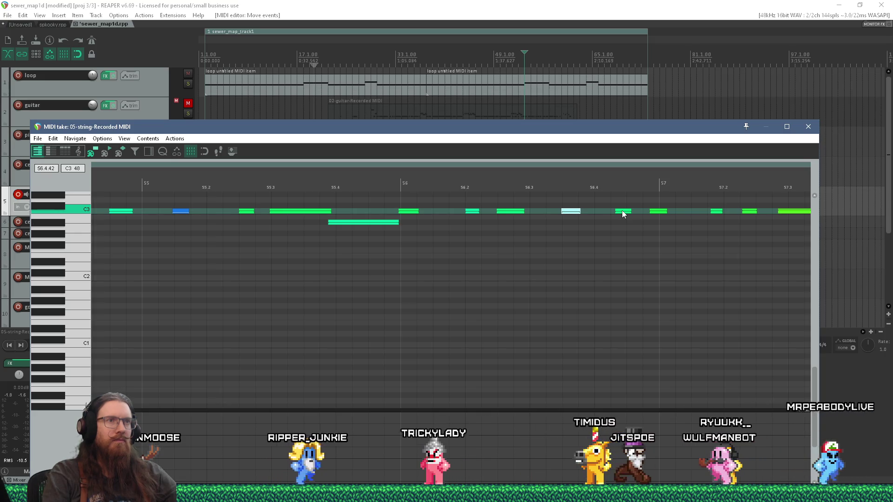
mouse_move(672, 205)
left_mouse_down()
mouse_move(620, 211)
mouse_move(636, 218)
left_mouse_up()
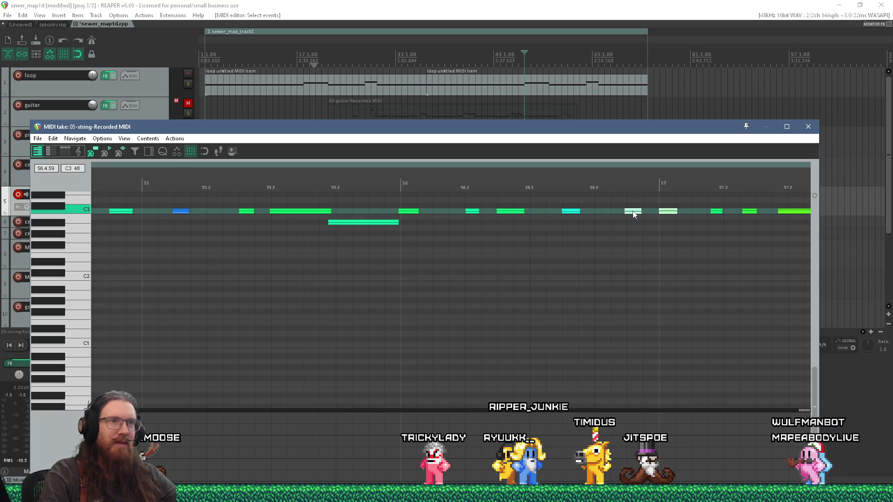
Step: Save the REAPER project and return to TrenchBroom's Compile window
left_click(16, 17)
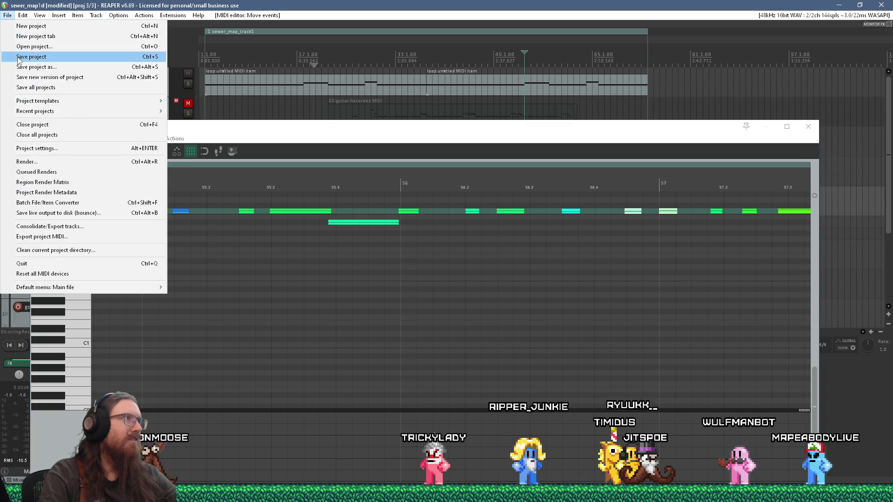
left_click(28, 56)
key("super+Tab")
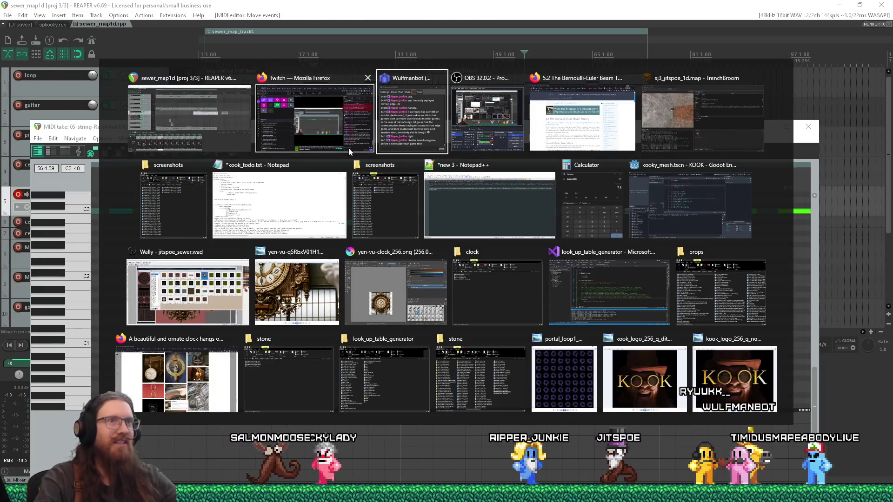
left_click(709, 93)
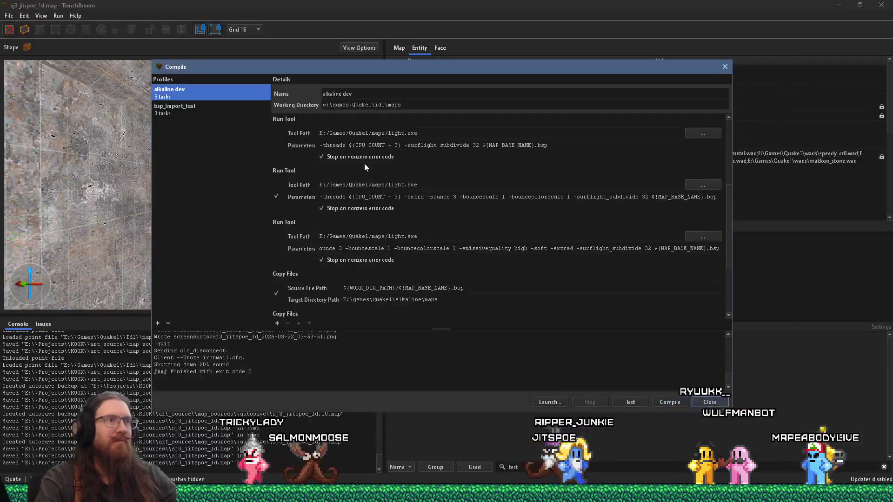
Step: Close the Compile dialog, fly past the wizards to the IPSKIP corridor and select its fog-blend trigger
left_click(725, 67)
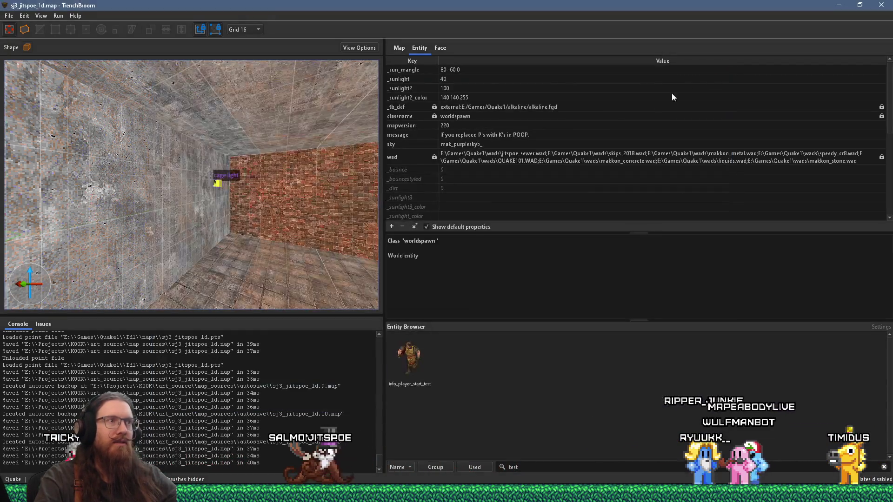
scroll(205, 175, "down", 5)
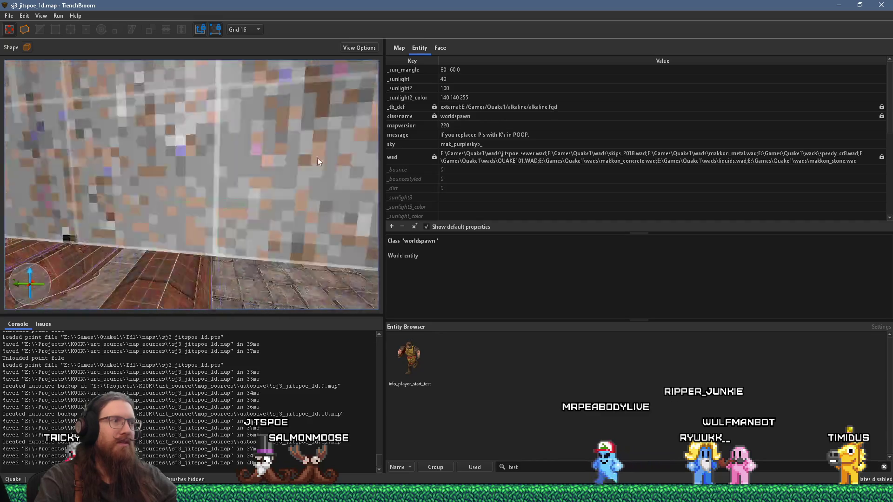
key("w")
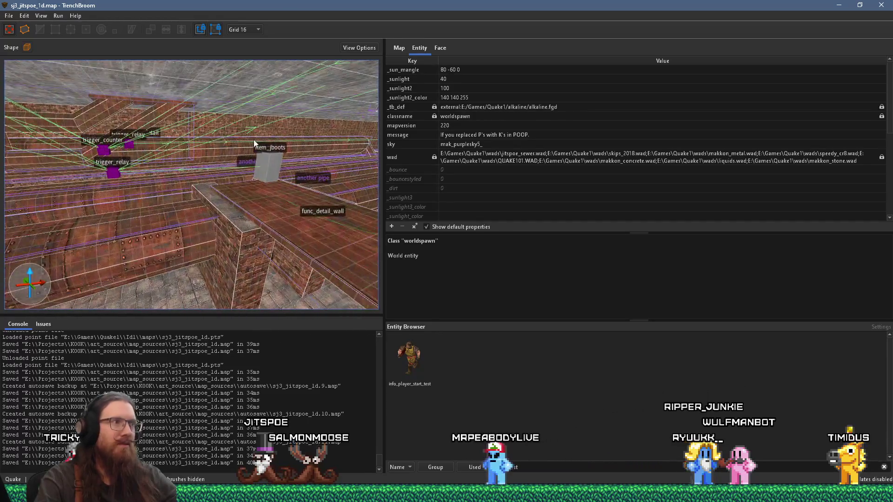
key("w")
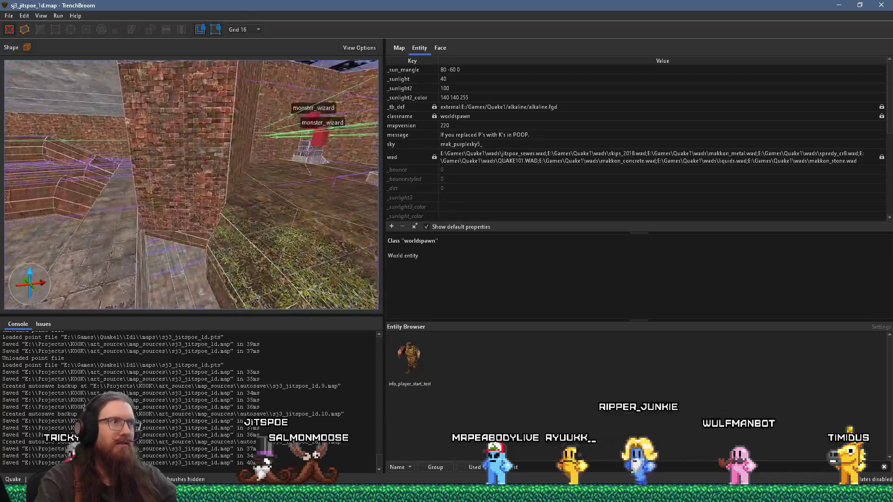
key("w")
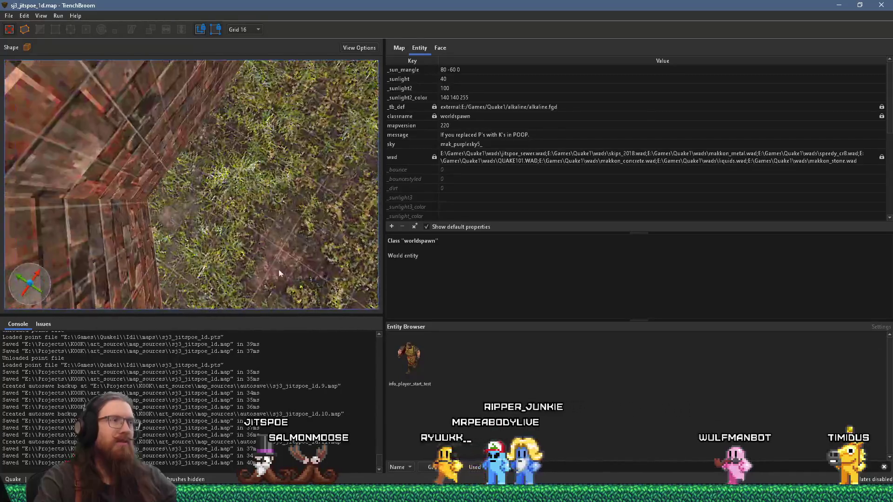
key("w")
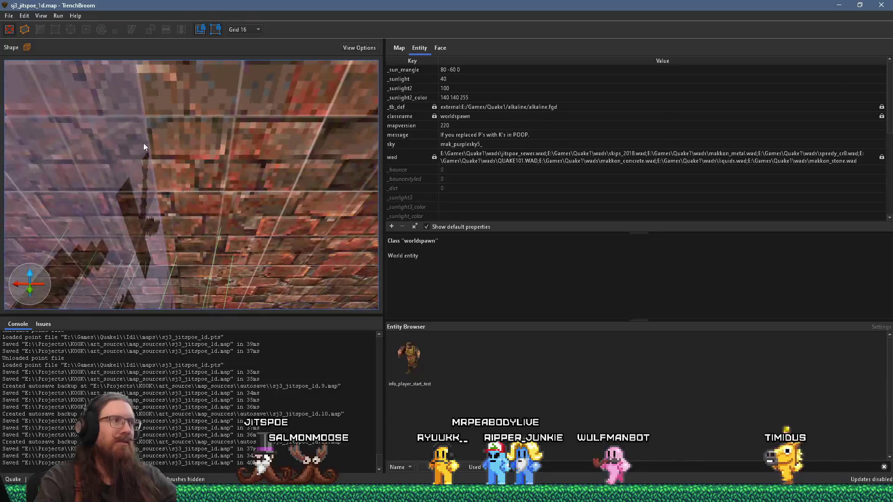
key("w")
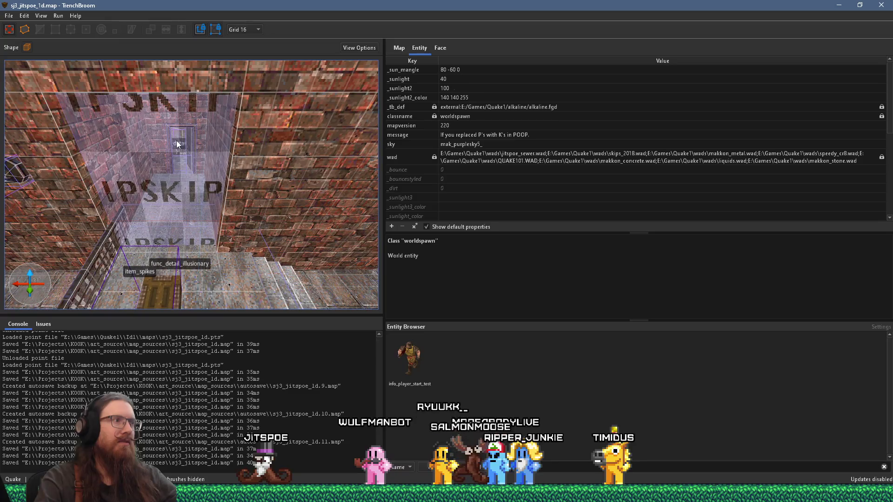
key("w")
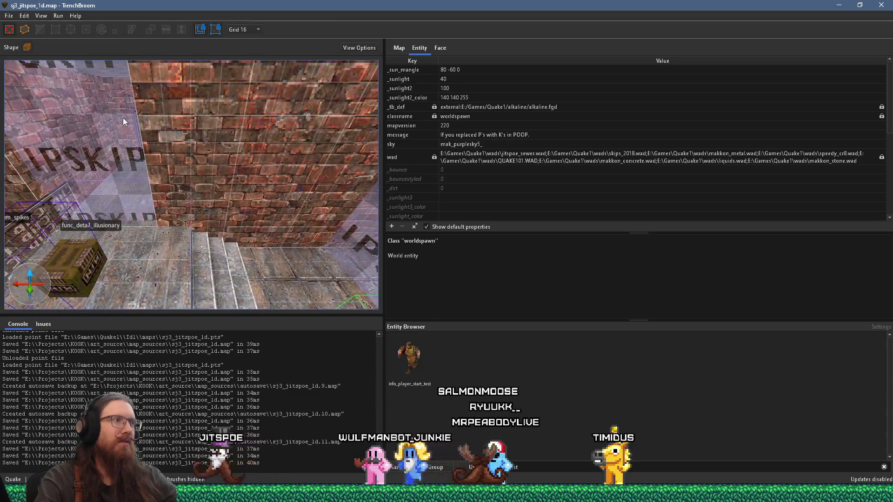
key("w")
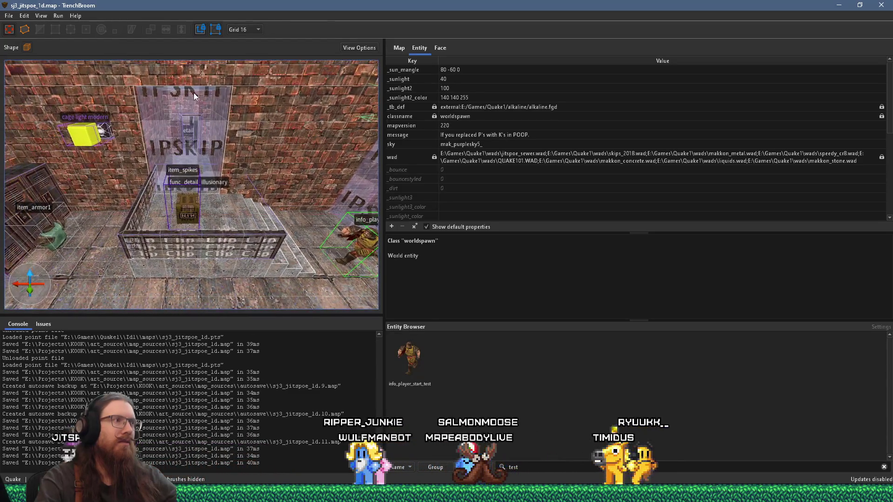
left_click_drag(200, 105, 211, 174)
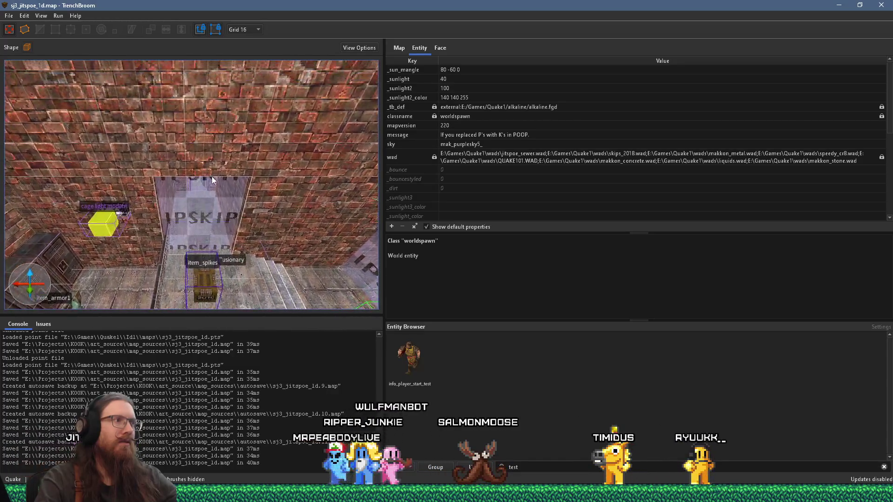
left_click(214, 194)
Step: Reshape the IPSKIP trigger_fogblend brush into a larger cube, toggling the Rotate tool on and off
key("s")
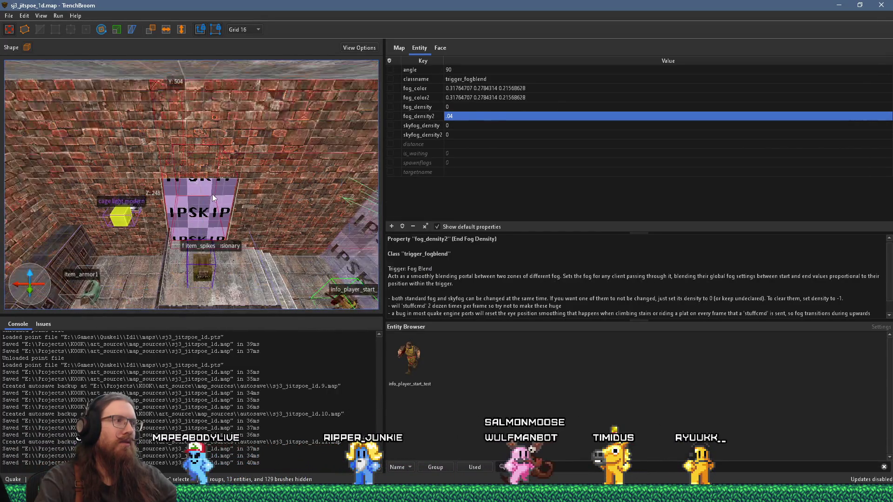
mouse_move(202, 179)
left_mouse_down()
mouse_move(255, 183)
mouse_move(224, 199)
mouse_move(209, 196)
left_mouse_up()
key("ctrl+z")
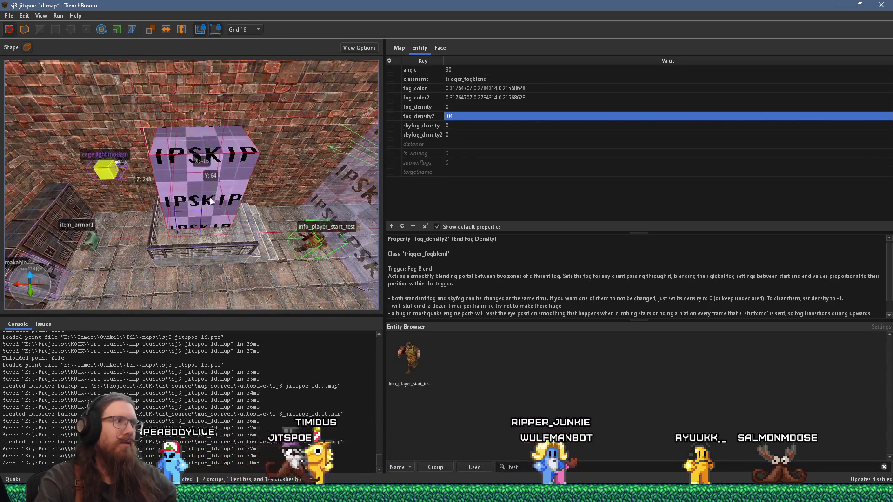
left_click(102, 29)
left_click_drag(121, 130, 172, 166)
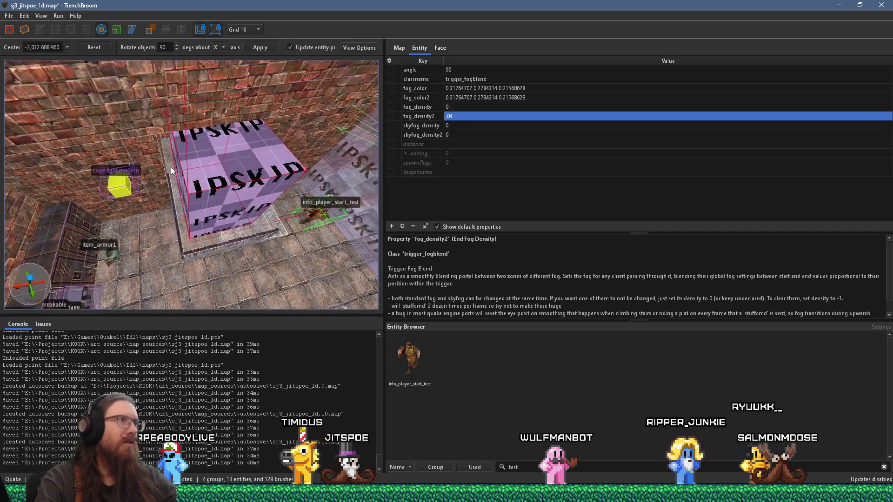
left_click(101, 31)
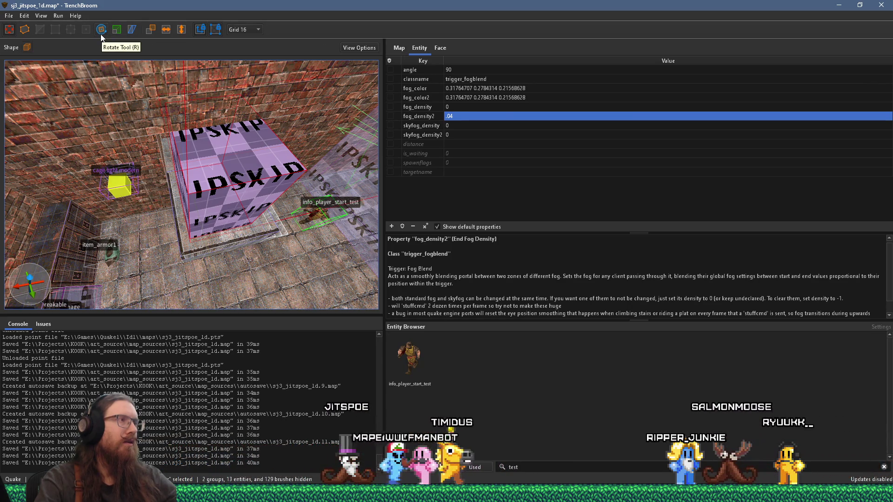
Step: Move the IPSKIP trigger brush to a new spot beside the stairs
mouse_move(199, 163)
left_mouse_down()
mouse_move(186, 102)
mouse_move(149, 110)
mouse_move(29, 86)
mouse_move(112, 186)
mouse_move(328, 170)
left_mouse_up()
mouse_move(297, 143)
left_mouse_down()
mouse_move(121, 158)
mouse_move(186, 178)
mouse_move(222, 203)
left_mouse_up()
left_click_drag(208, 167, 201, 156)
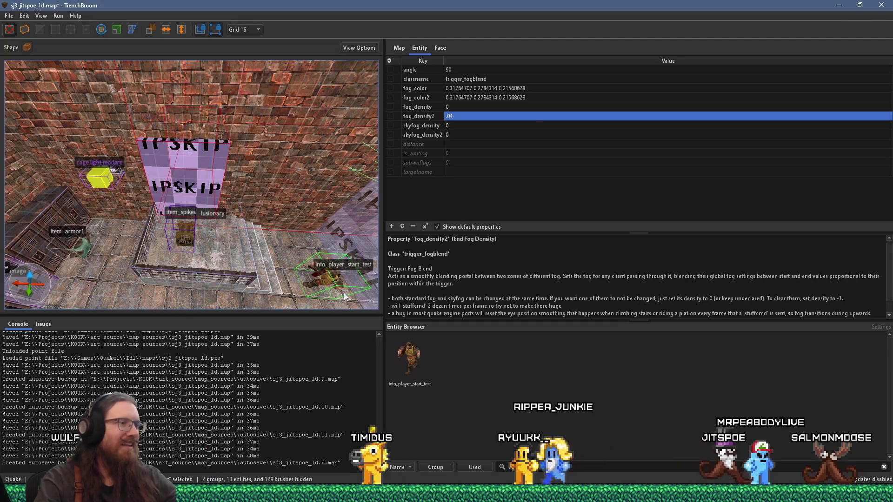
mouse_move(227, 238)
left_mouse_down()
mouse_move(202, 222)
mouse_move(194, 283)
left_mouse_up()
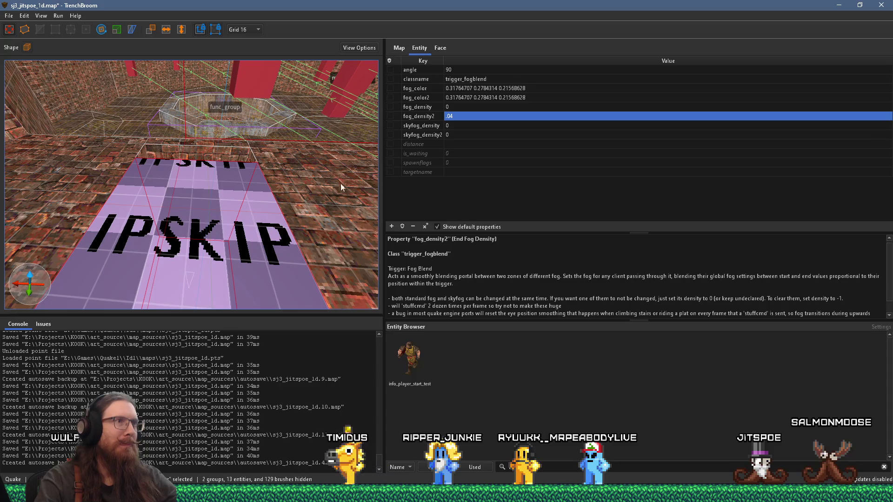
Step: Read the skyfog_density property's description, then bring the Tachyon Flow Steam store page into view in Firefox
left_click(439, 127)
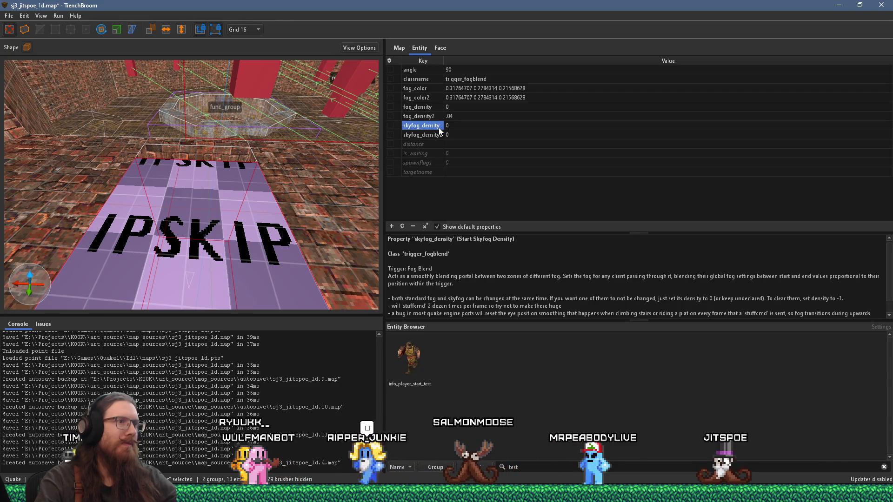
scroll(476, 287, "down", 1)
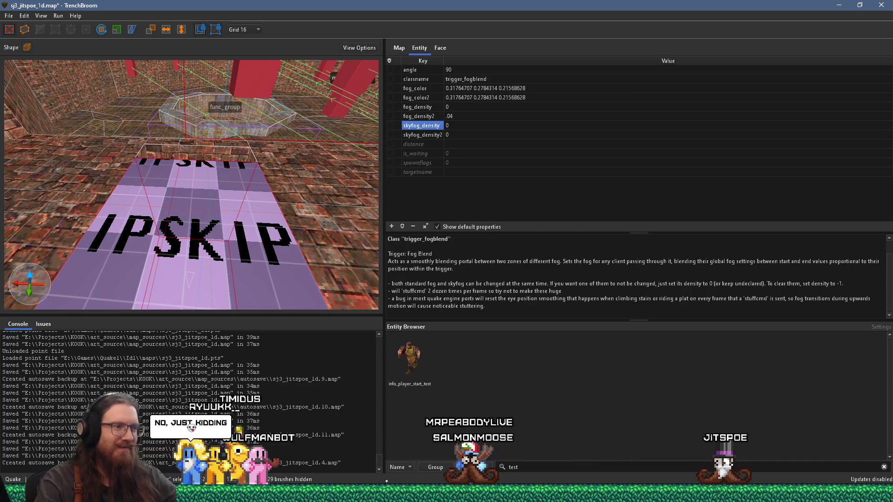
key("alt+Tab")
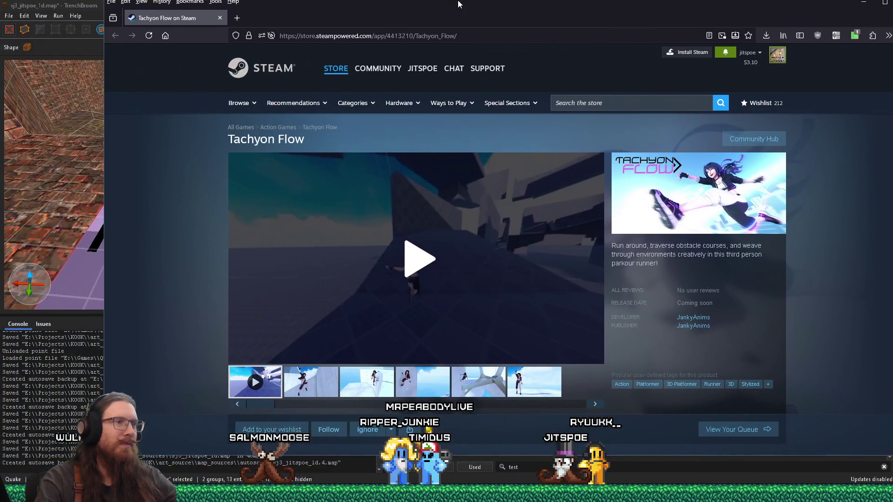
left_click_drag(442, 12, 368, 12)
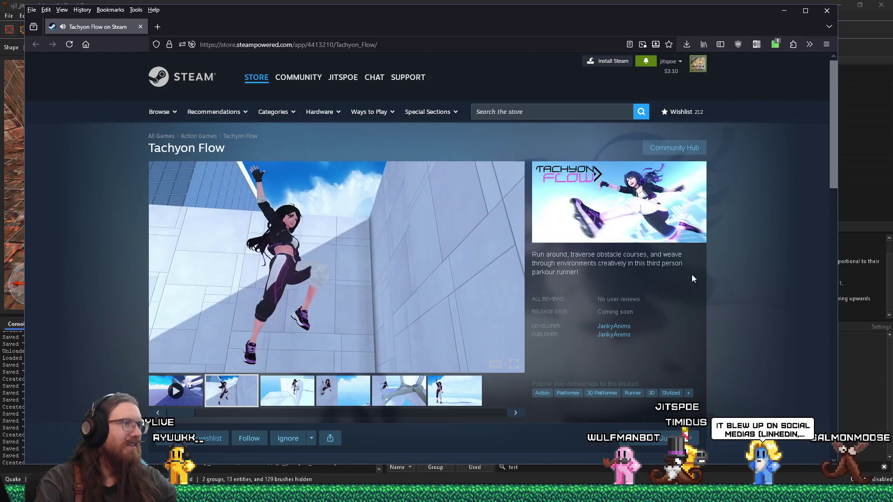
left_click(307, 400)
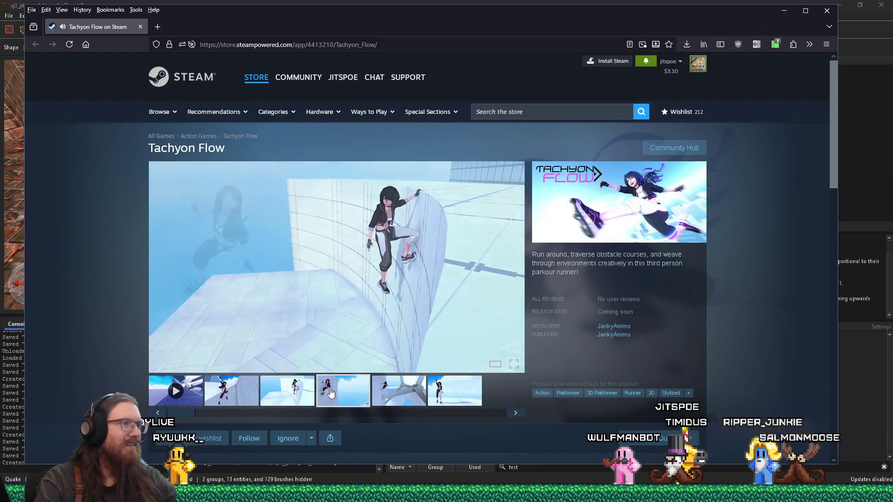
left_click(344, 395)
left_click(387, 395)
left_click(461, 394)
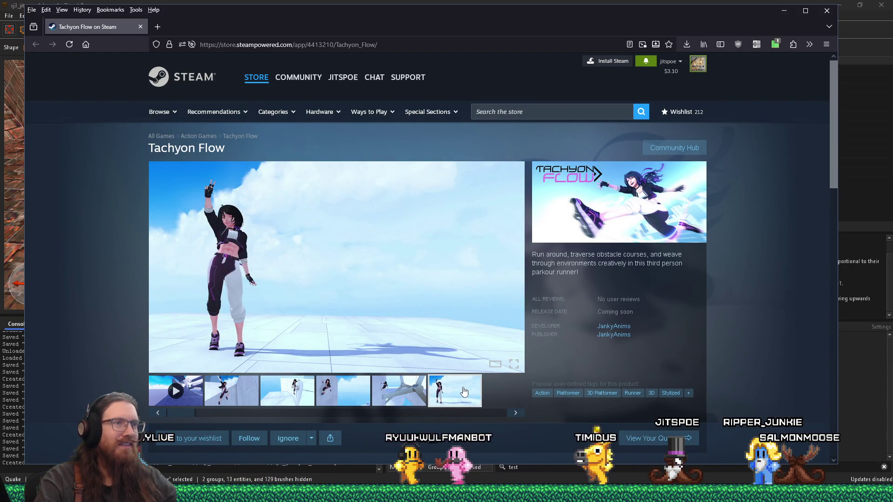
scroll(463, 392, "down", 5)
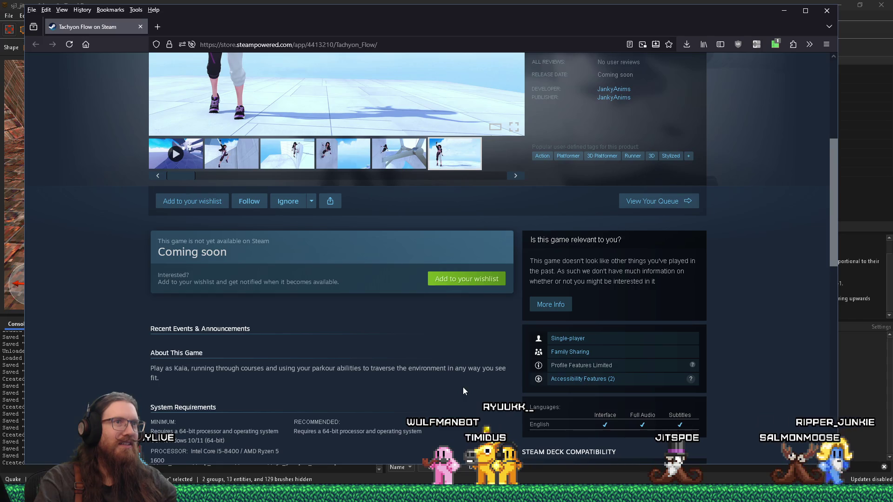
scroll(462, 387, "up", 3)
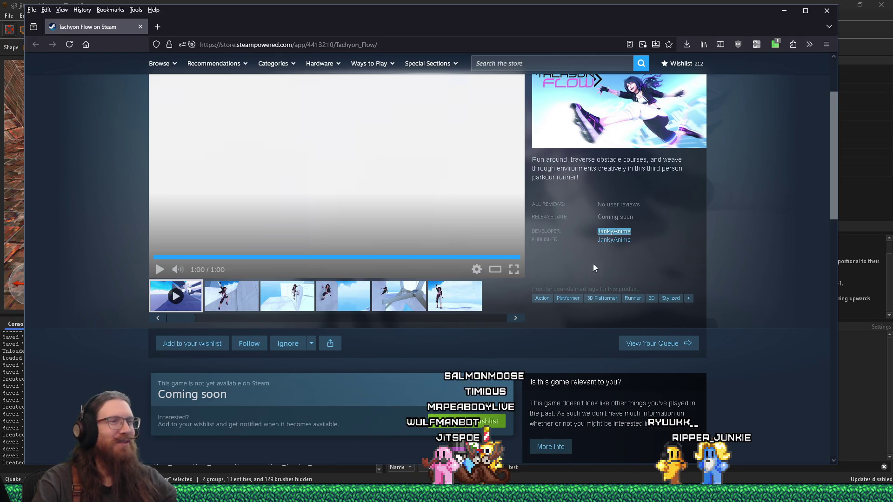
left_click(746, 297)
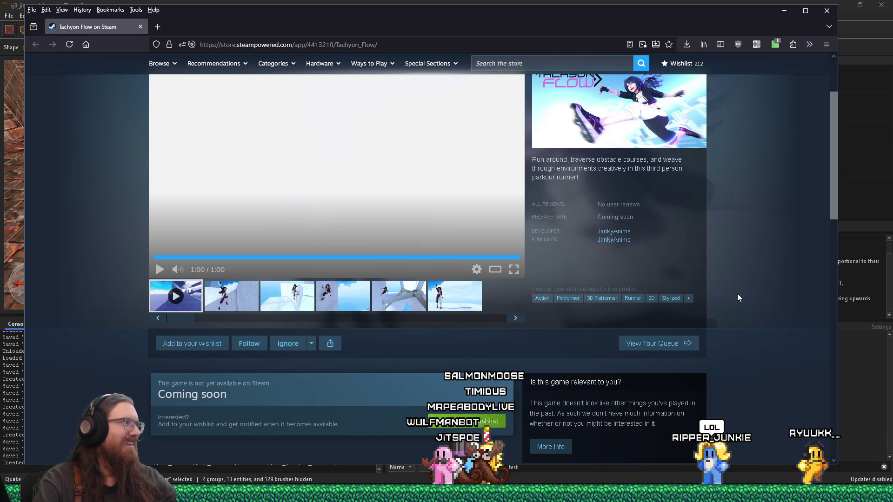
scroll(738, 296, "down", 3)
scroll(738, 297, "down", 3)
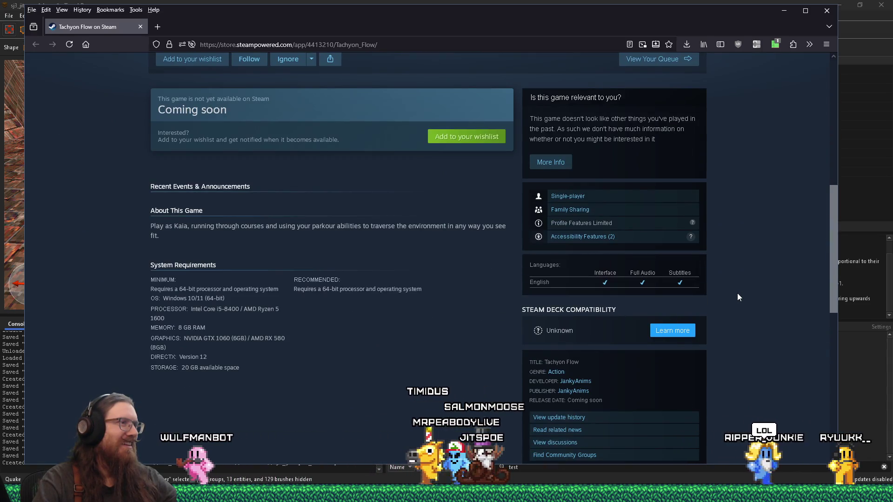
scroll(737, 297, "up", 3)
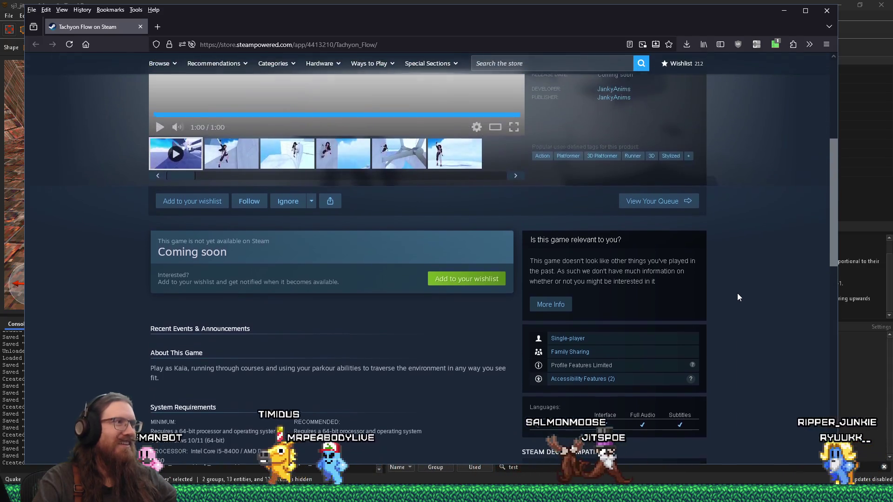
scroll(737, 294, "up", 5)
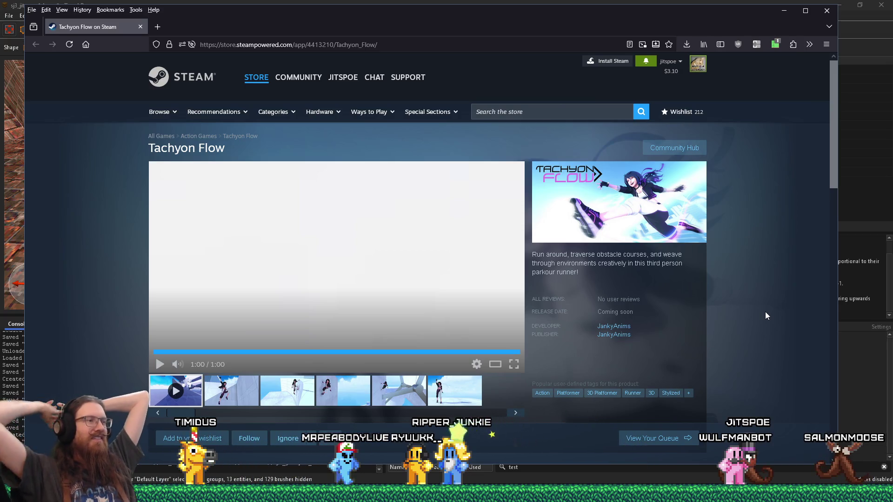
left_click(231, 399)
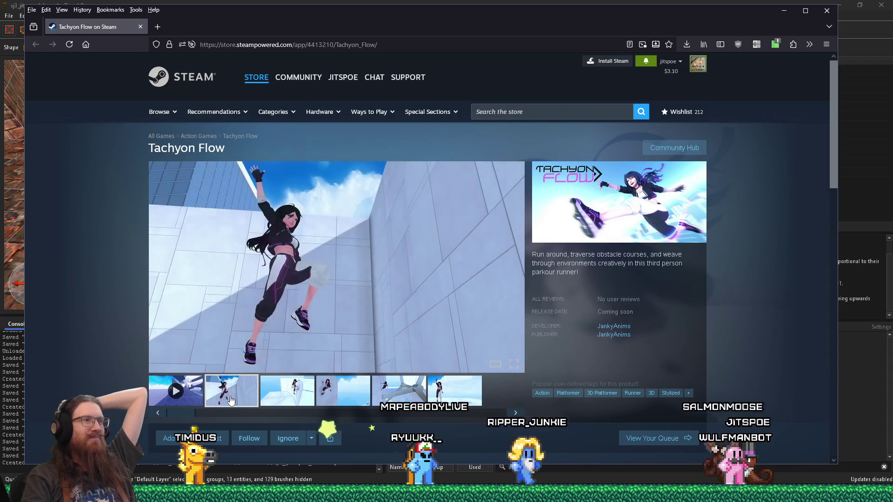
left_click(287, 398)
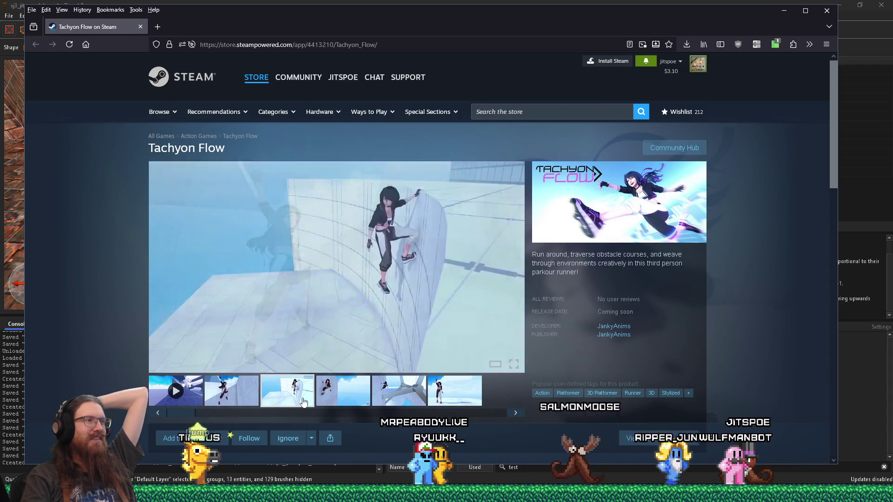
left_click(323, 398)
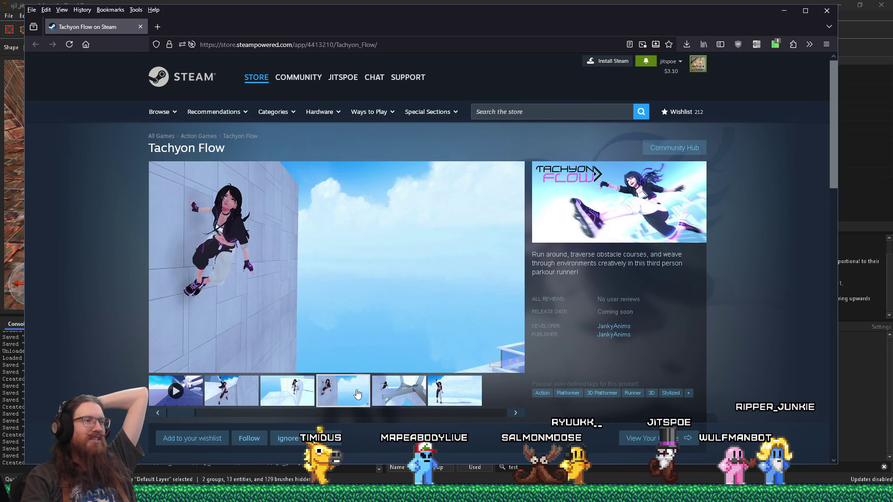
left_click(383, 393)
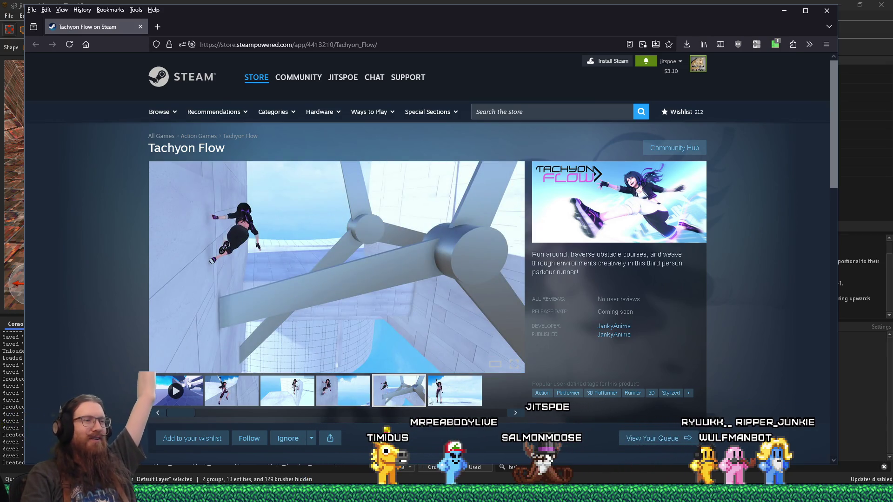
left_click(446, 399)
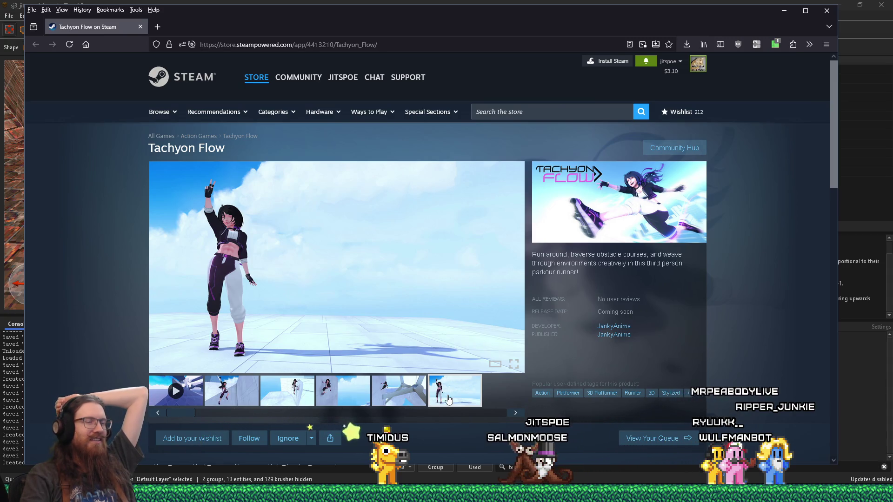
scroll(729, 398, "down", 5)
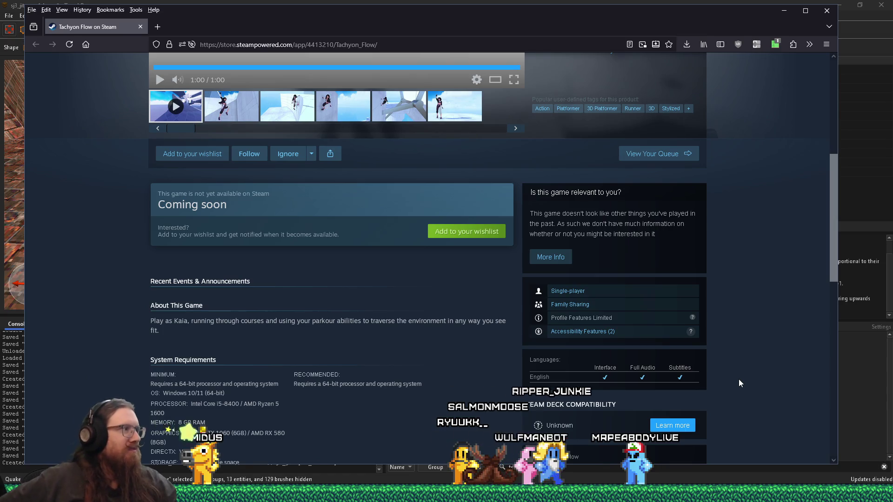
scroll(742, 375, "up", 6)
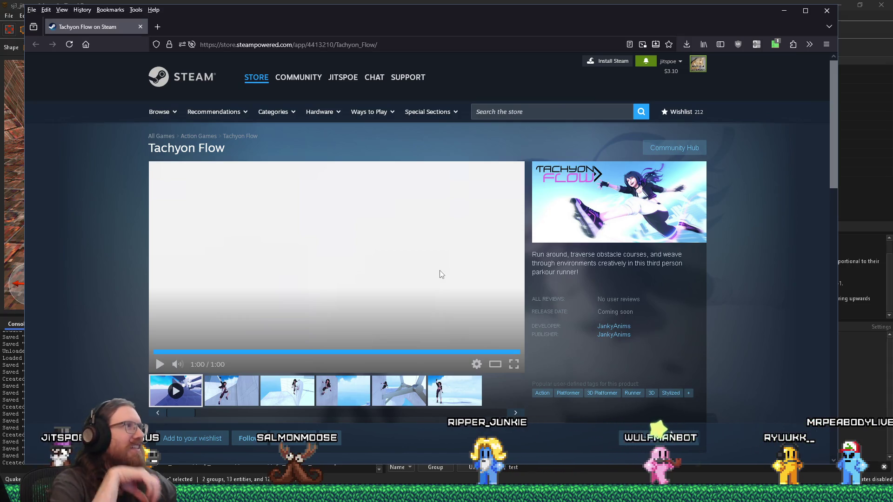
key("alt+Tab")
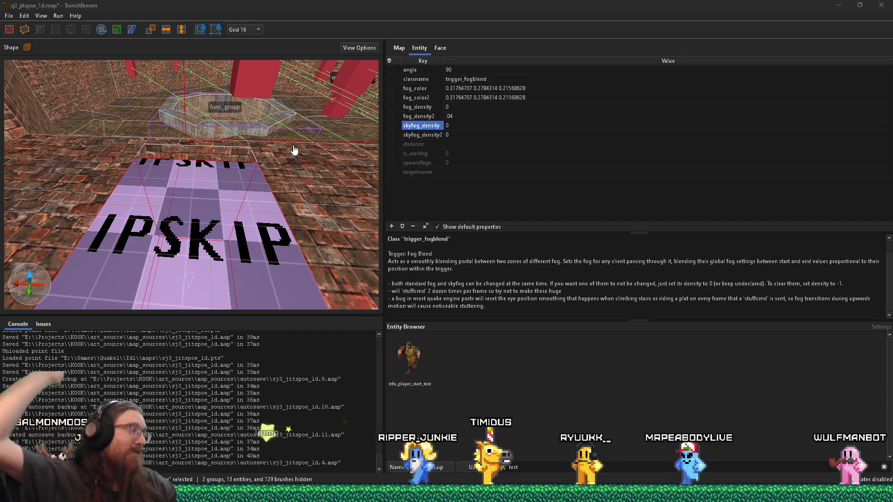
Step: Navigate to the cage light cube near the IPSKIP trigger and select it, showing light 300
mouse_move(195, 190)
left_mouse_down()
mouse_move(136, 200)
mouse_move(186, 178)
left_mouse_up()
scroll(192, 148, "down", 5)
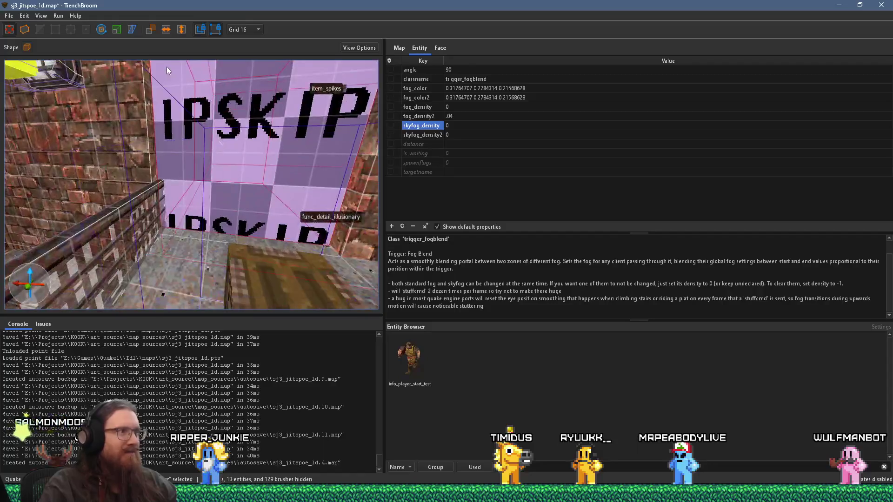
mouse_move(121, 147)
left_mouse_down()
mouse_move(149, 158)
mouse_move(188, 138)
mouse_move(157, 155)
mouse_move(215, 157)
mouse_move(180, 176)
mouse_move(174, 194)
left_mouse_up()
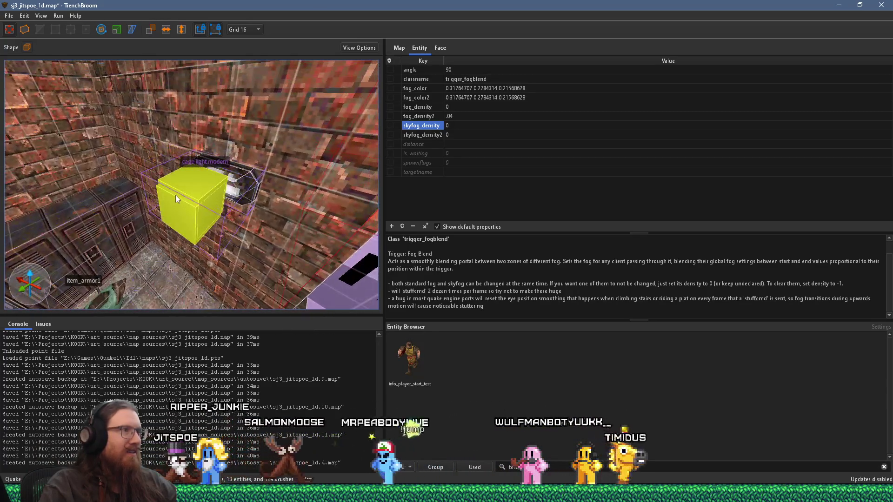
left_click(175, 194)
key("Escape")
left_click(187, 208)
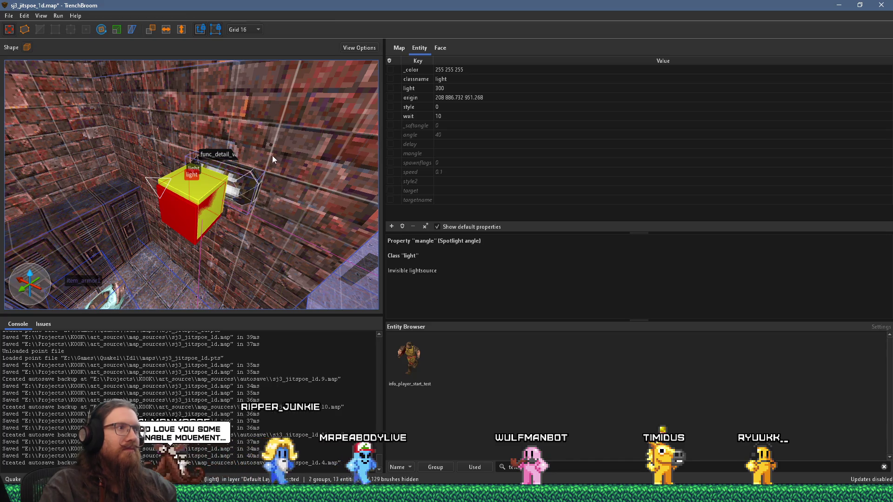
Step: Change the cage light's light value to 600 and jump the view to the point-file leak line
scroll(271, 155, "up", 2)
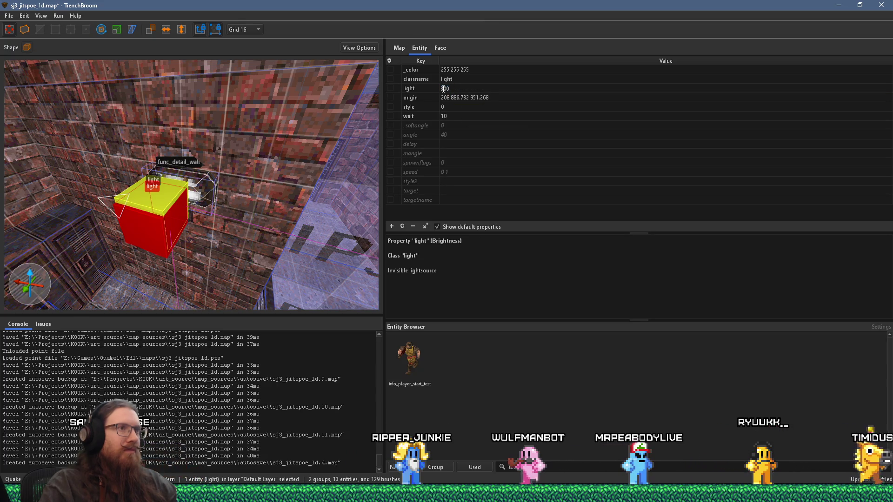
type("600")
key("Return")
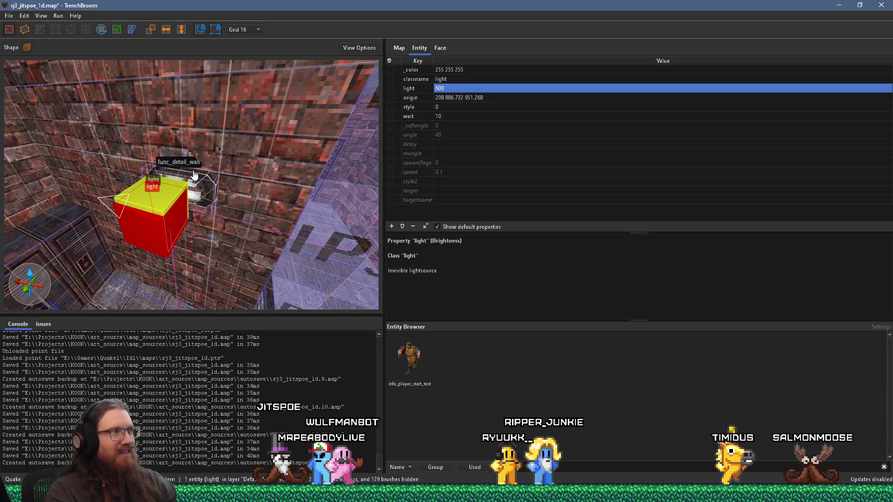
key("ctrl+period")
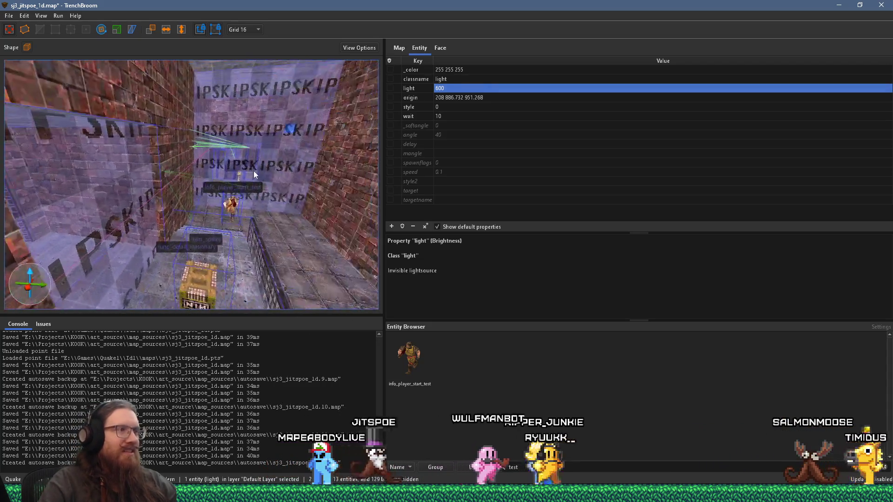
Step: Deselect the light, fly through the brick corridor into the monster_floyd room, and bring up the floor's context menu
key("Escape")
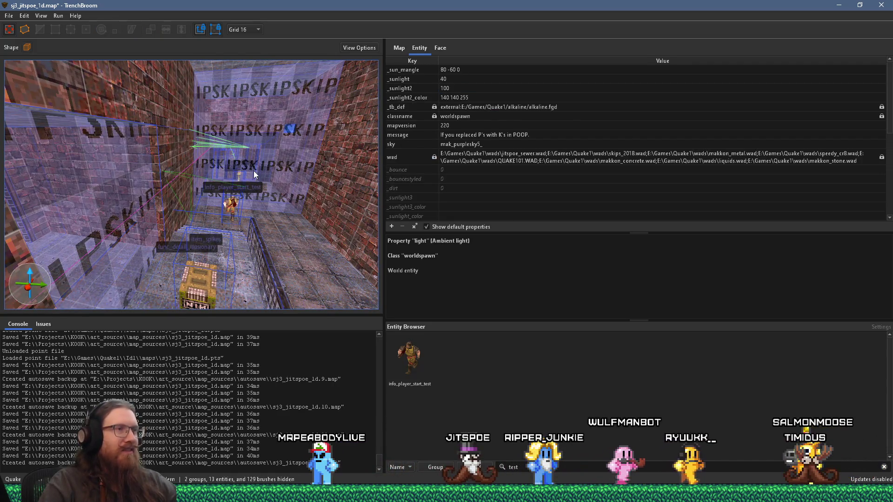
mouse_move(254, 170)
left_mouse_down()
mouse_move(272, 261)
mouse_move(297, 165)
mouse_move(247, 179)
mouse_move(54, 191)
mouse_move(151, 177)
mouse_move(181, 214)
mouse_move(178, 227)
left_mouse_up()
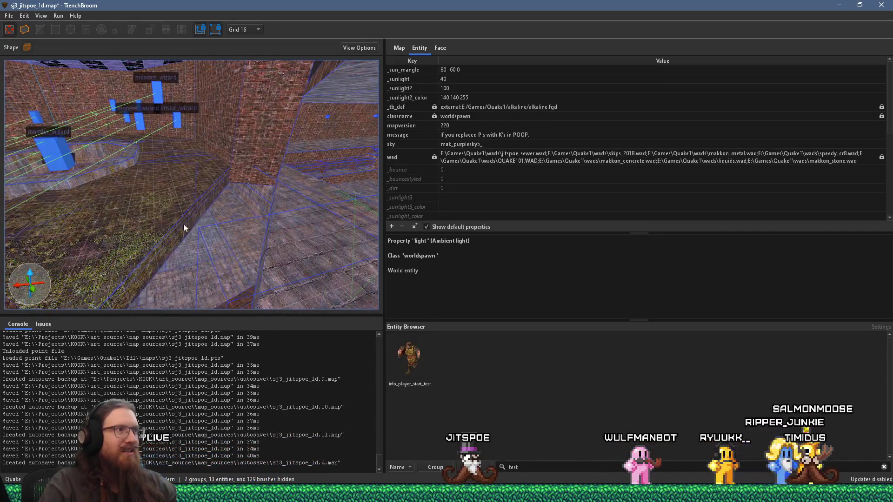
mouse_move(297, 189)
left_mouse_down()
mouse_move(113, 174)
mouse_move(166, 178)
mouse_move(29, 182)
left_mouse_up()
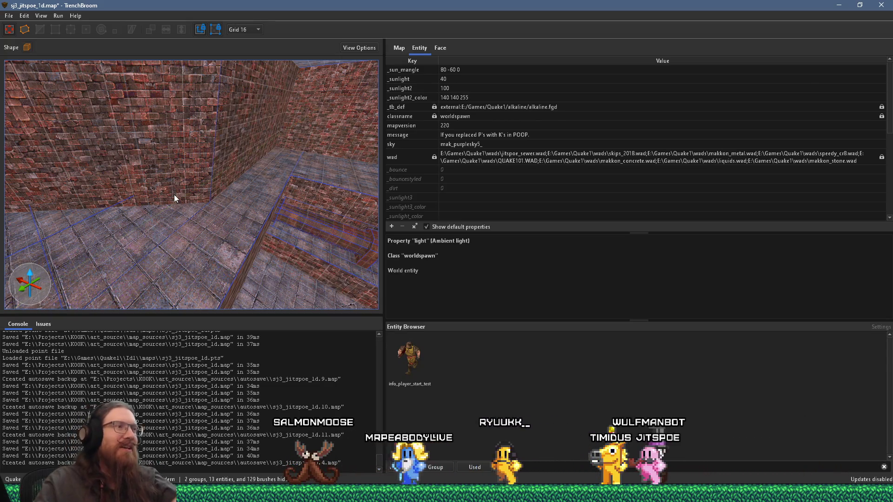
mouse_move(168, 194)
left_mouse_down()
mouse_move(16, 177)
mouse_move(272, 219)
mouse_move(197, 216)
mouse_move(256, 182)
mouse_move(140, 216)
mouse_move(269, 239)
mouse_move(320, 228)
mouse_move(30, 298)
mouse_move(141, 263)
mouse_move(184, 228)
mouse_move(283, 192)
mouse_move(272, 222)
mouse_move(295, 176)
mouse_move(328, 223)
mouse_move(353, 231)
mouse_move(187, 222)
mouse_move(201, 194)
mouse_move(163, 228)
mouse_move(163, 258)
mouse_move(167, 197)
mouse_move(203, 261)
mouse_move(227, 230)
mouse_move(222, 214)
mouse_move(340, 214)
mouse_move(221, 265)
left_mouse_up()
right_click(219, 262)
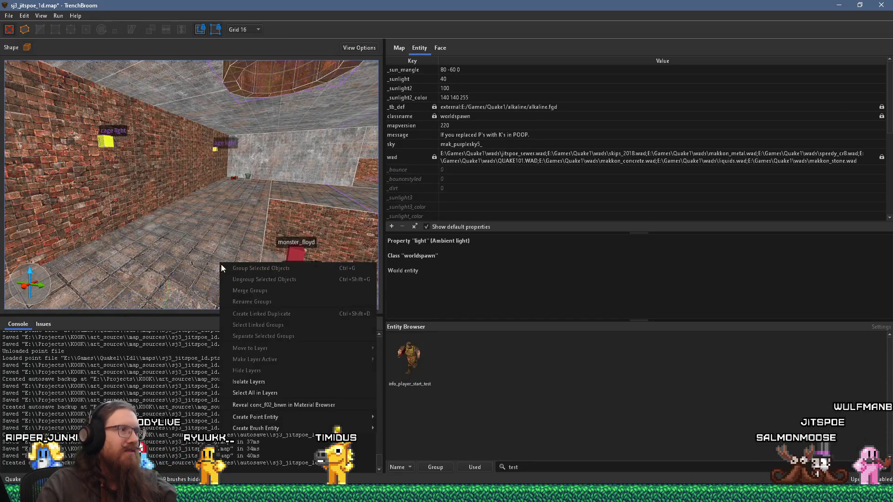
Step: Place a Monster > spawn point entity on the floor and rotate it to angle 90
mouse_move(309, 417)
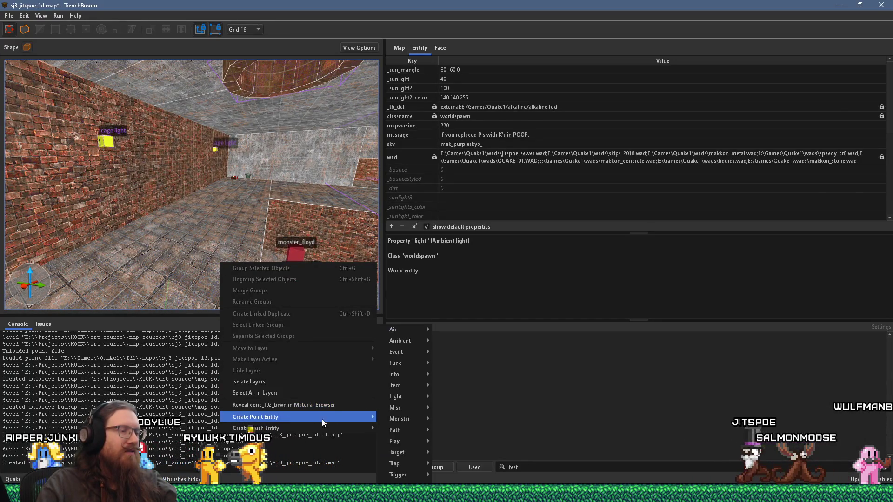
mouse_move(412, 352)
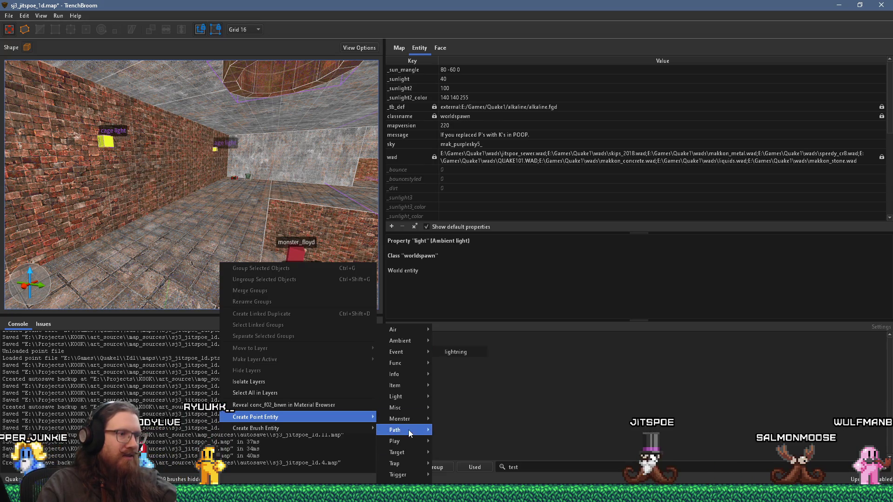
mouse_move(411, 420)
left_click(451, 419)
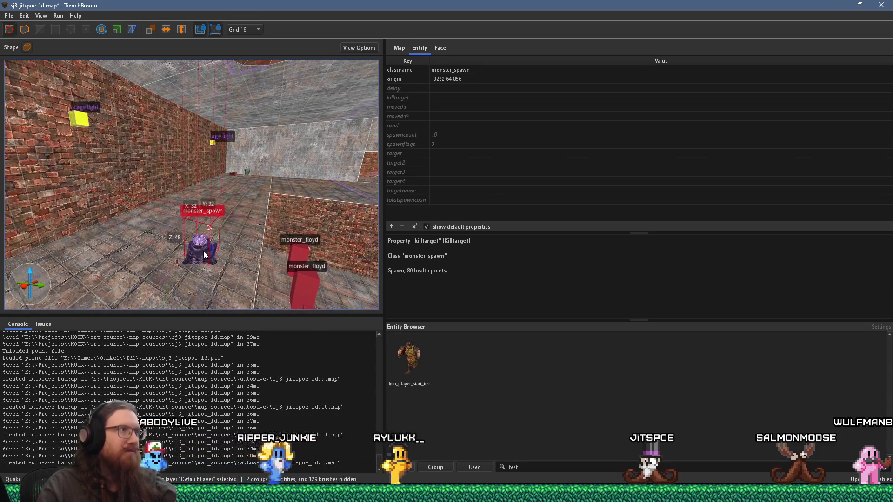
key("r")
left_click_drag(249, 259, 273, 250)
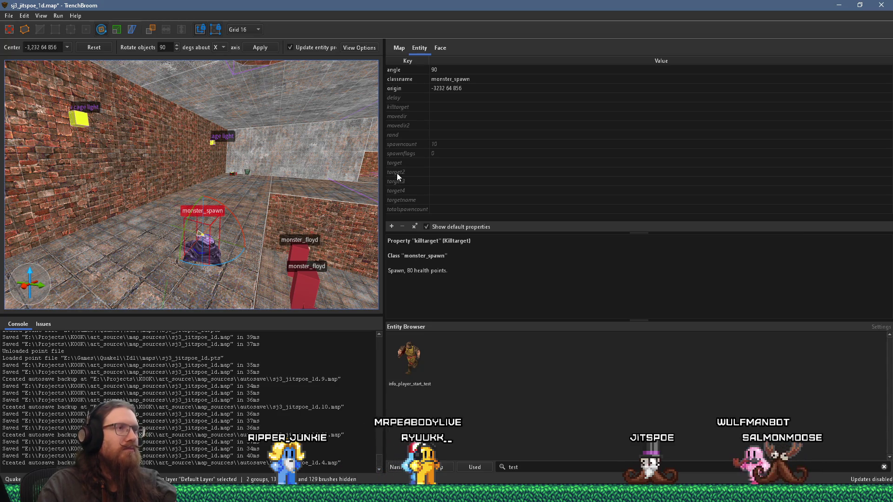
Step: Set the new spawner's targetname to wave2
left_click(443, 200)
type("m")
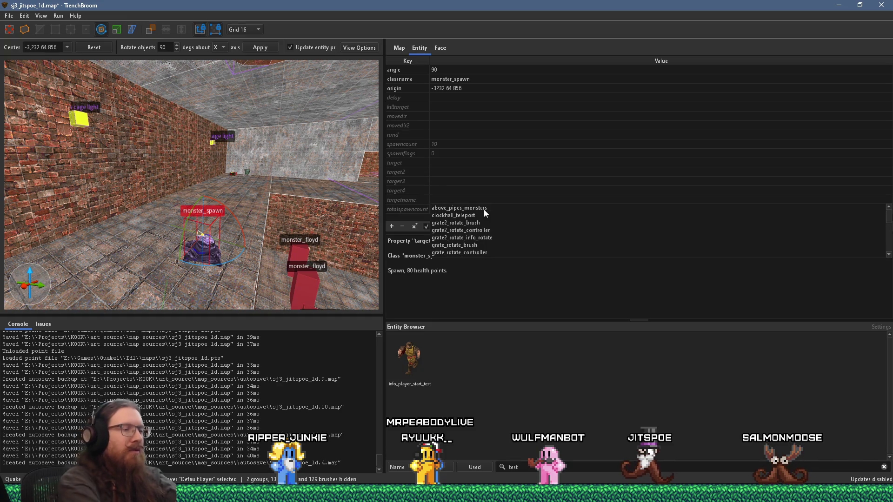
key("BackSpace")
type("wave2")
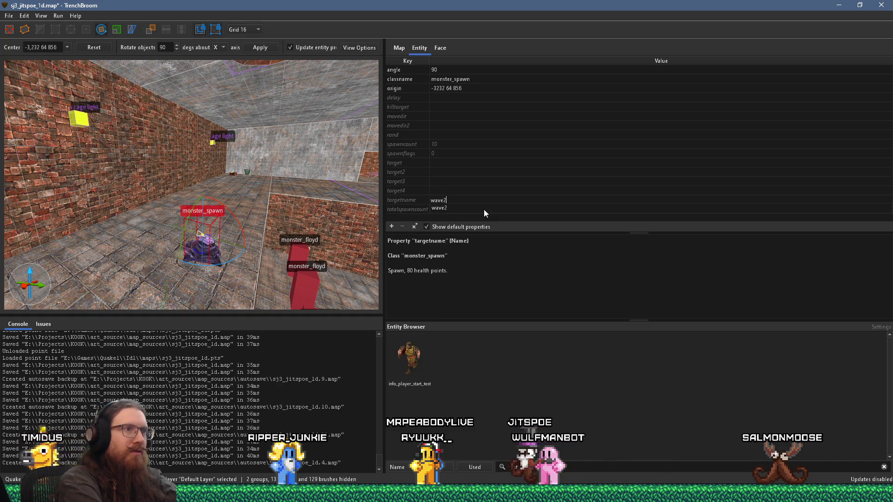
key("Tab")
left_click_drag(261, 207, 243, 207)
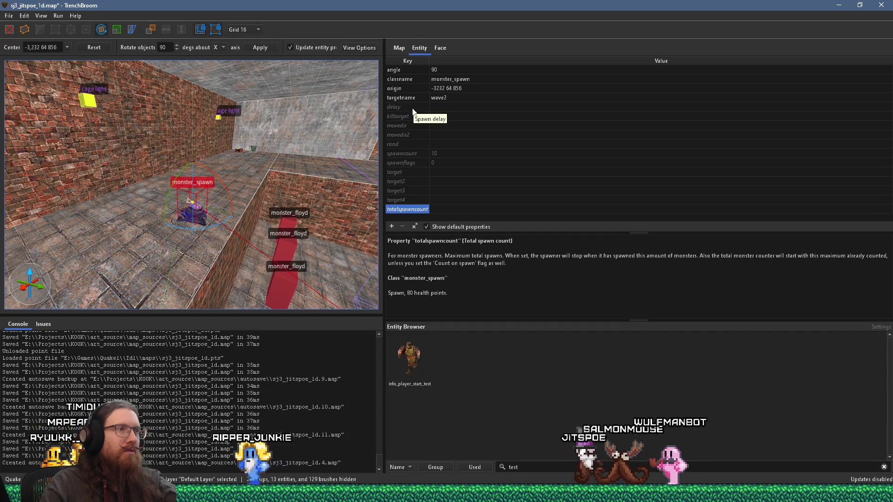
Step: Set the wave2 spawner's spawnflags to 224, including Trigger Spawned and Spawn Angry
left_click(401, 162)
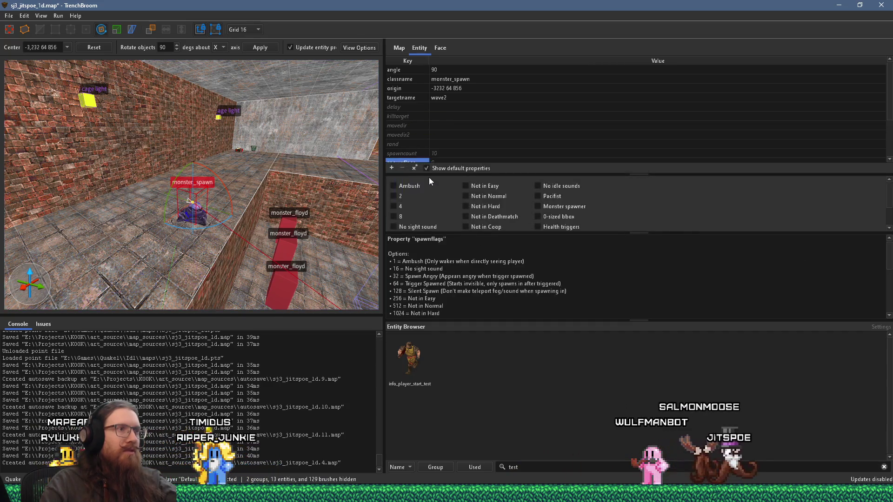
scroll(418, 190, "down", 1)
left_click_drag(533, 173, 535, 111)
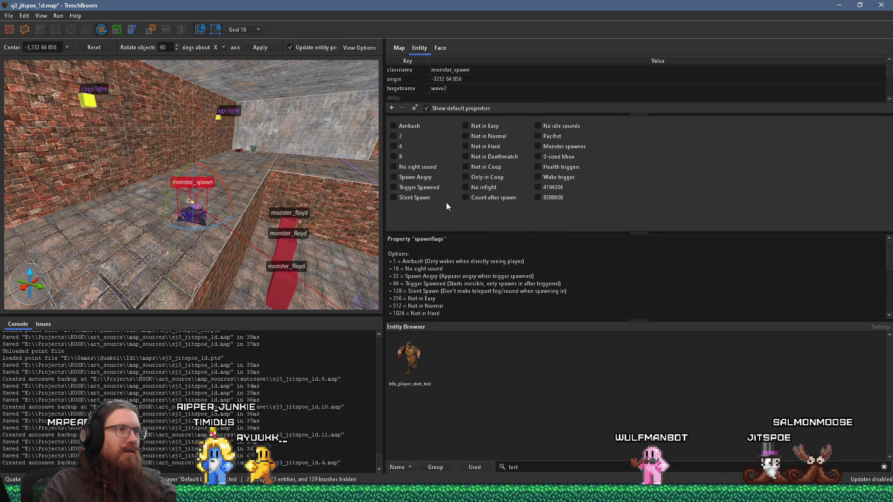
left_click(426, 185)
left_click(422, 177)
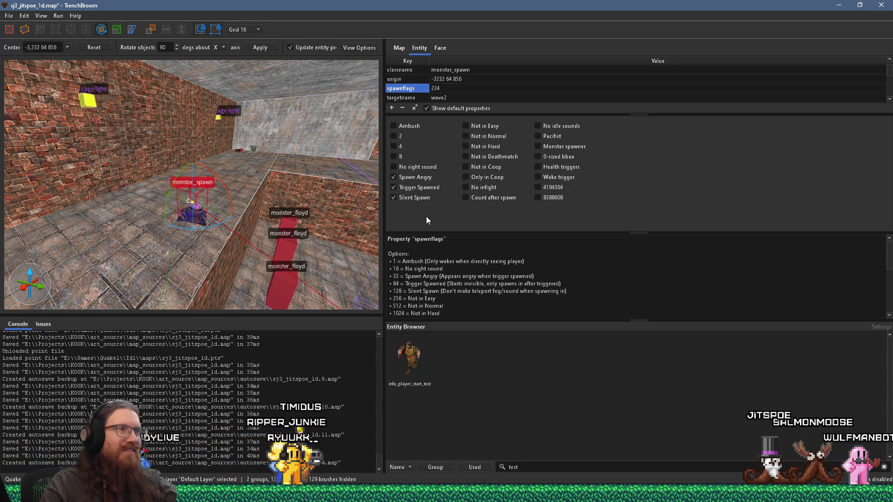
Step: Leave the Rotate tool and show the map's layer list
mouse_move(231, 218)
left_mouse_down()
mouse_move(165, 236)
mouse_move(212, 221)
mouse_move(247, 244)
left_mouse_up()
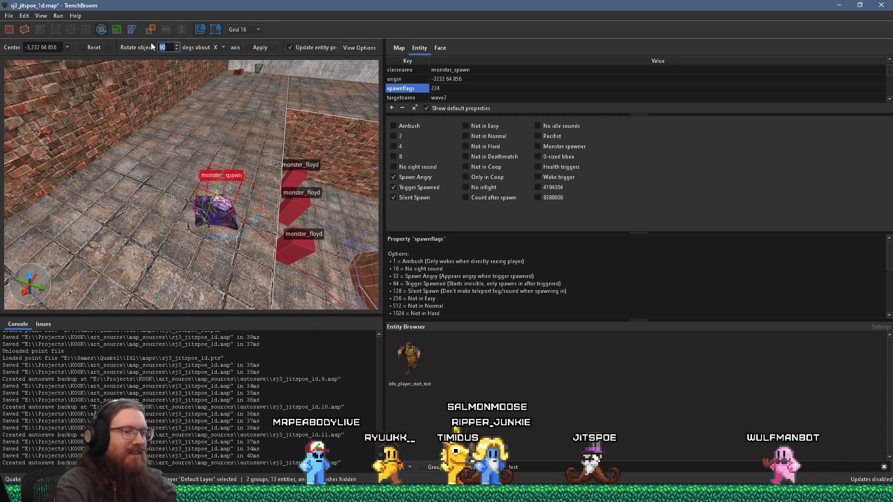
mouse_move(219, 233)
left_mouse_down()
mouse_move(228, 239)
mouse_move(218, 214)
mouse_move(234, 180)
mouse_move(209, 143)
mouse_move(213, 171)
mouse_move(90, 112)
mouse_move(167, 179)
mouse_move(216, 158)
mouse_move(191, 98)
mouse_move(200, 267)
mouse_move(197, 86)
mouse_move(214, 126)
left_mouse_up()
key("r")
left_click(399, 48)
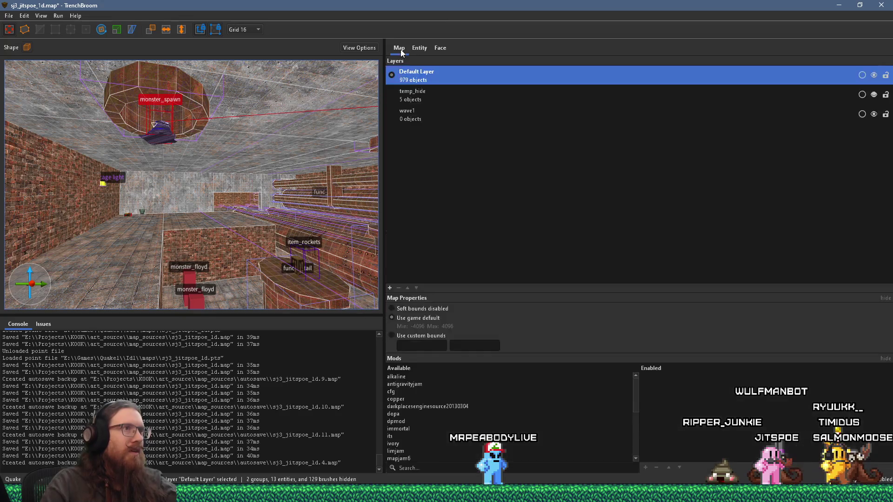
Step: Create a new layer named wave2 and move the selected spawn into it
left_click(389, 288)
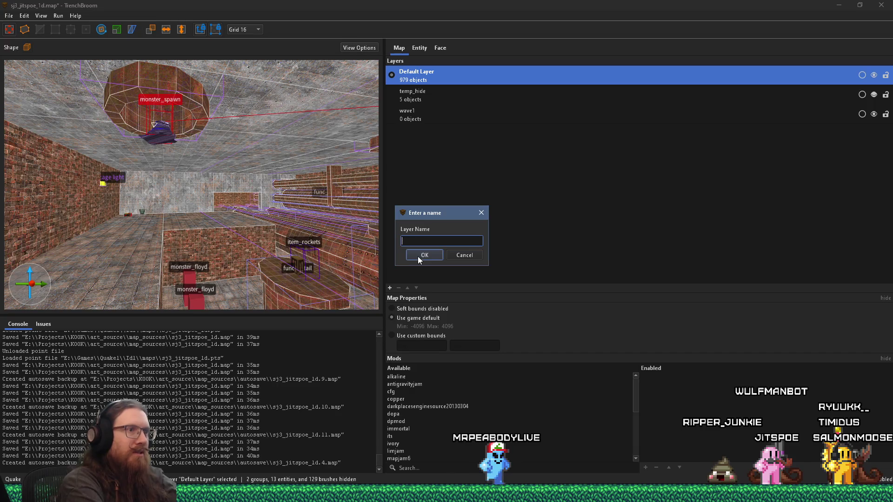
type("wave2")
left_click(417, 255)
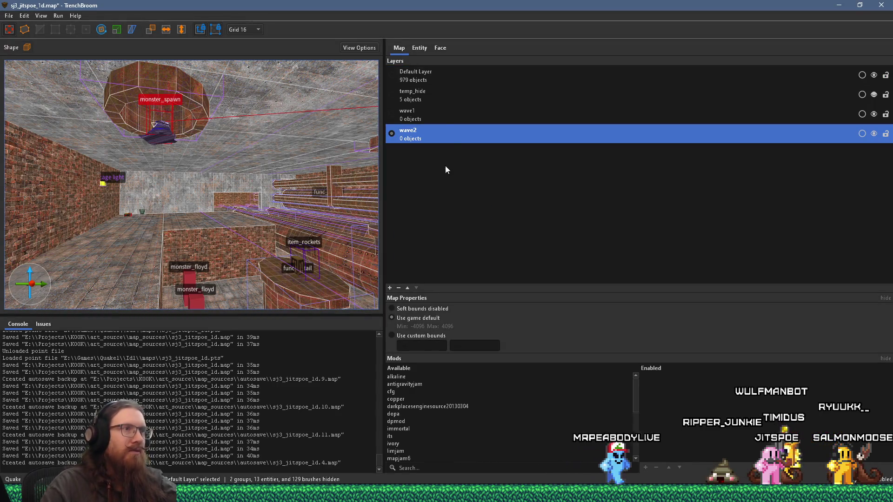
right_click(453, 134)
left_click(485, 145)
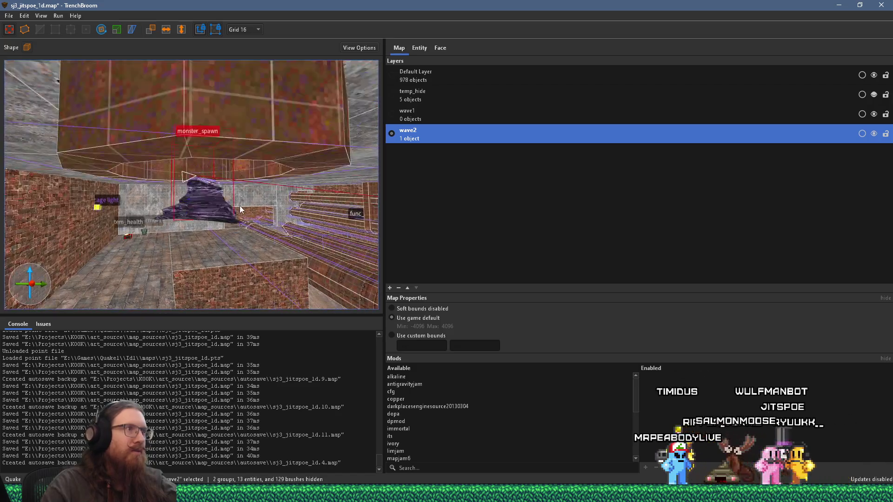
Step: Duplicate the Shalrath monster_spawn over into the pillar
scroll(246, 172, "down", 5)
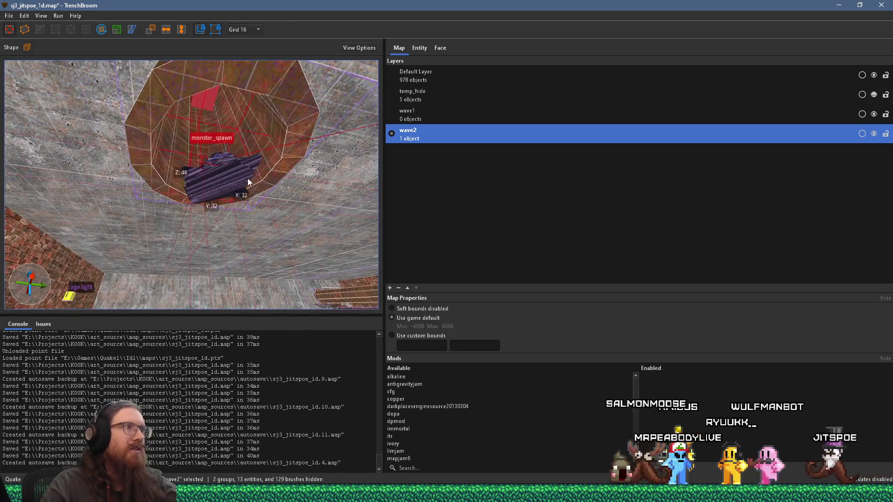
mouse_move(232, 90)
left_mouse_down()
mouse_move(169, 239)
mouse_move(183, 191)
mouse_move(171, 199)
left_mouse_up()
left_click_drag(155, 272, 204, 267)
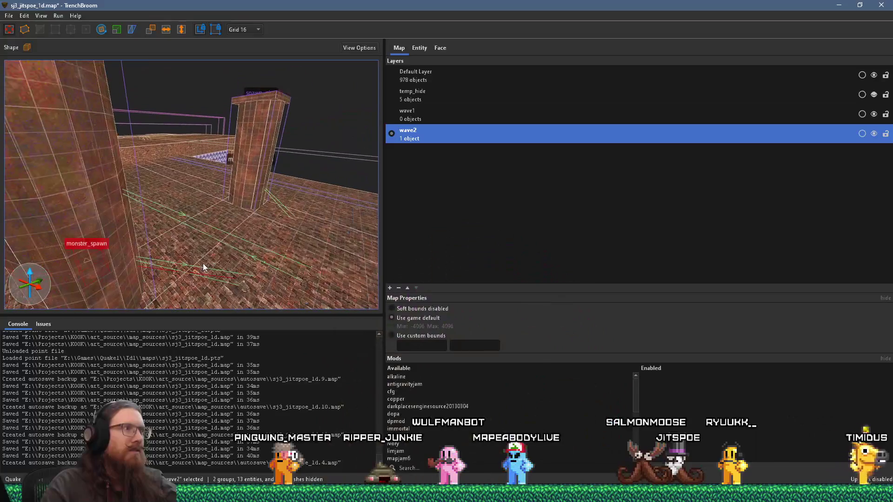
mouse_move(105, 267)
left_mouse_down()
mouse_move(266, 198)
mouse_move(254, 183)
mouse_move(169, 261)
mouse_move(199, 235)
mouse_move(186, 291)
mouse_move(186, 256)
mouse_move(196, 266)
left_mouse_up()
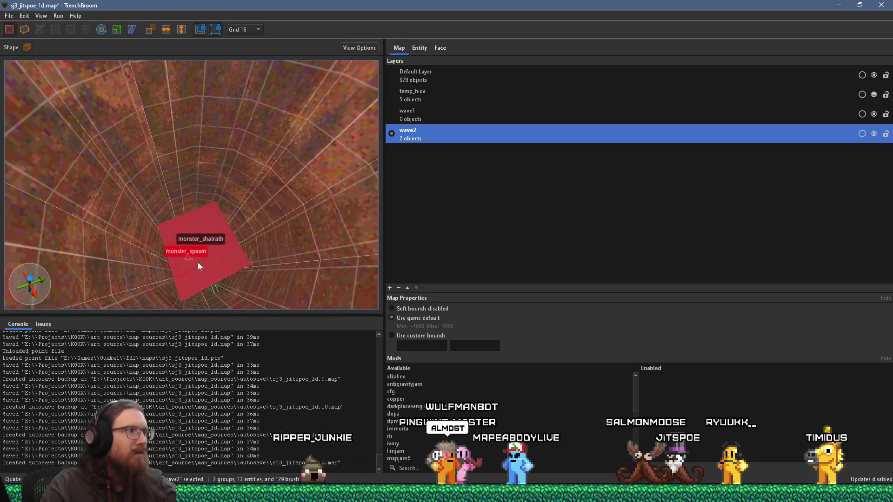
Step: Select everything in the wave2 layer plus the nearby group and lift it upward
scroll(202, 128, "up", 8)
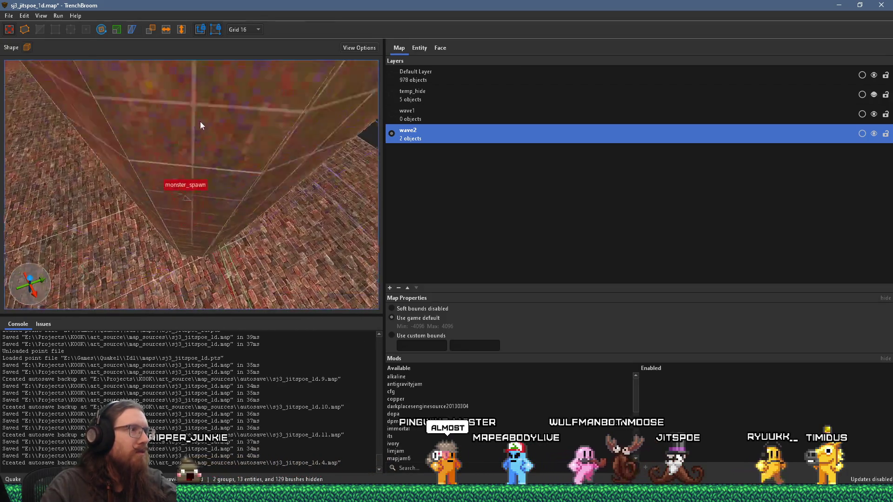
mouse_move(197, 174)
left_mouse_down()
mouse_move(185, 192)
mouse_move(196, 102)
mouse_move(205, 240)
mouse_move(187, 203)
mouse_move(210, 259)
mouse_move(201, 278)
left_mouse_up()
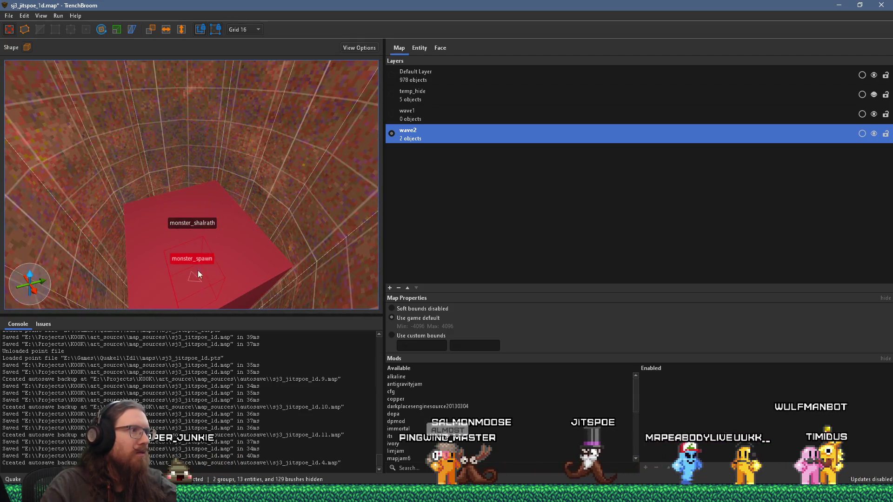
left_click_drag(126, 89, 171, 163)
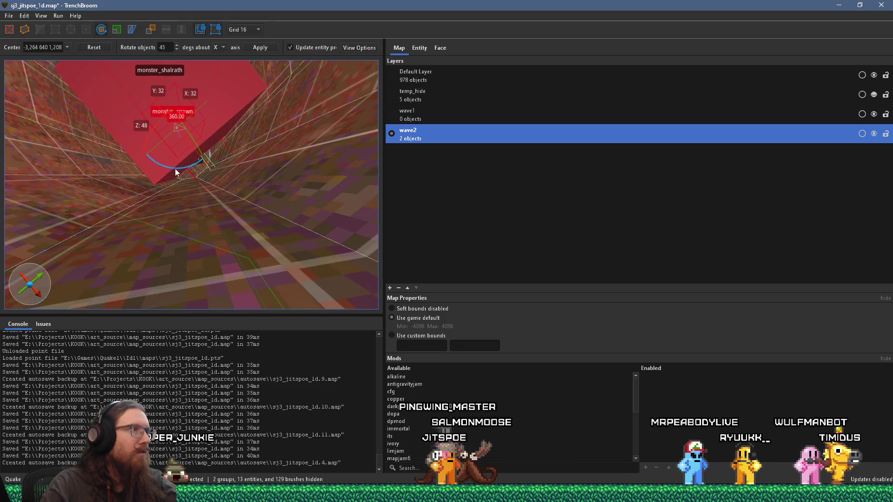
mouse_move(109, 170)
left_mouse_down()
mouse_move(199, 158)
mouse_move(179, 154)
mouse_move(187, 199)
mouse_move(186, 192)
left_mouse_up()
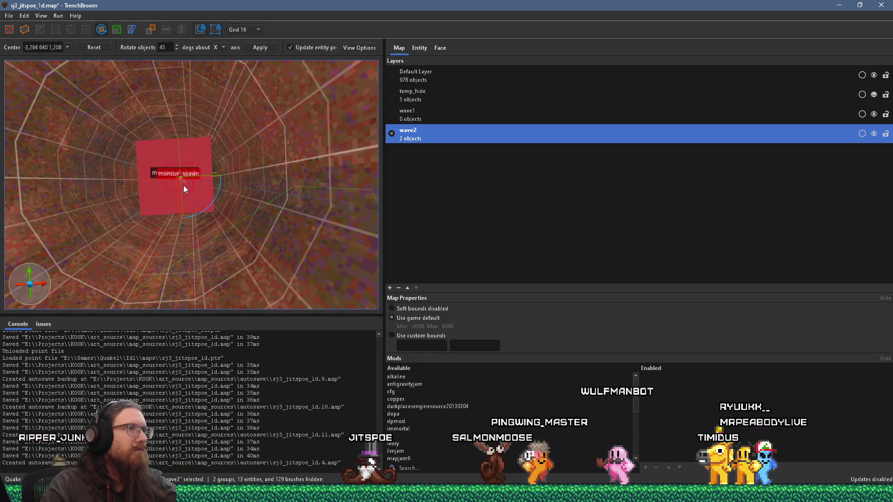
right_click(432, 131)
left_click(476, 158)
mouse_move(353, 158)
left_mouse_down()
mouse_move(163, 137)
mouse_move(279, 133)
mouse_move(277, 144)
mouse_move(307, 155)
mouse_move(311, 269)
left_mouse_up()
left_click(118, 131, "ctrl")
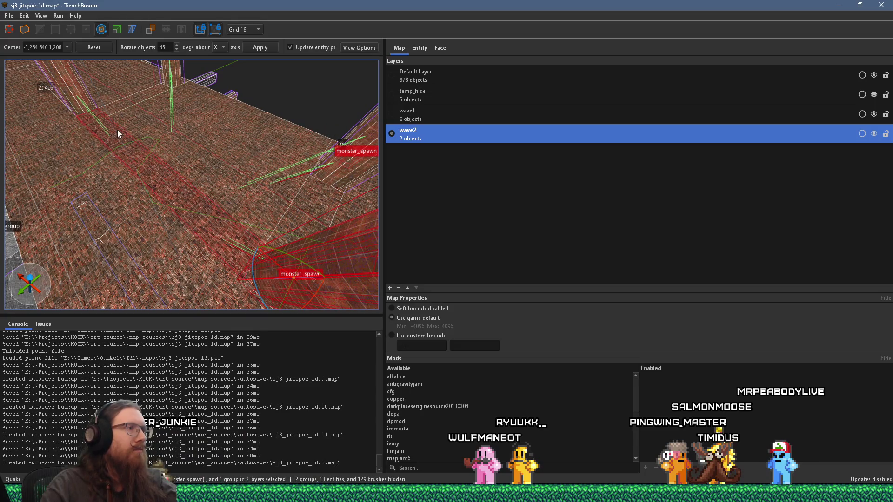
mouse_move(145, 149)
left_mouse_down()
mouse_move(259, 286)
mouse_move(132, 149)
mouse_move(130, 121)
left_mouse_up()
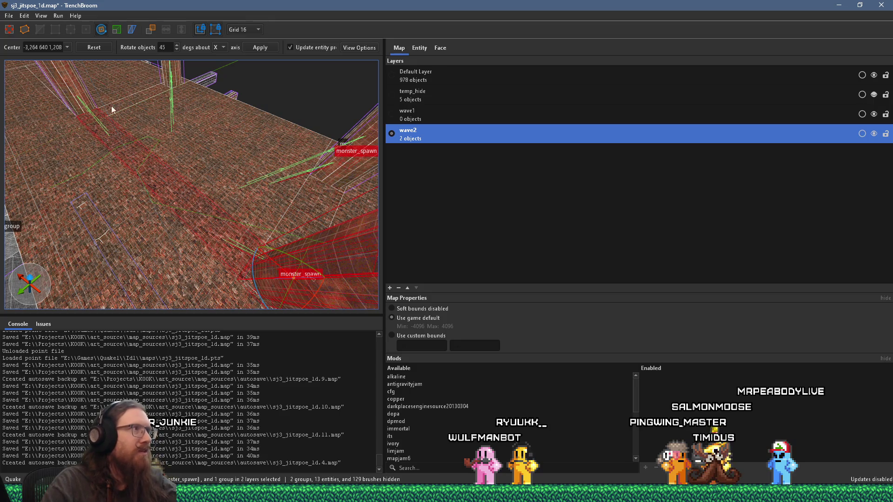
key("Escape")
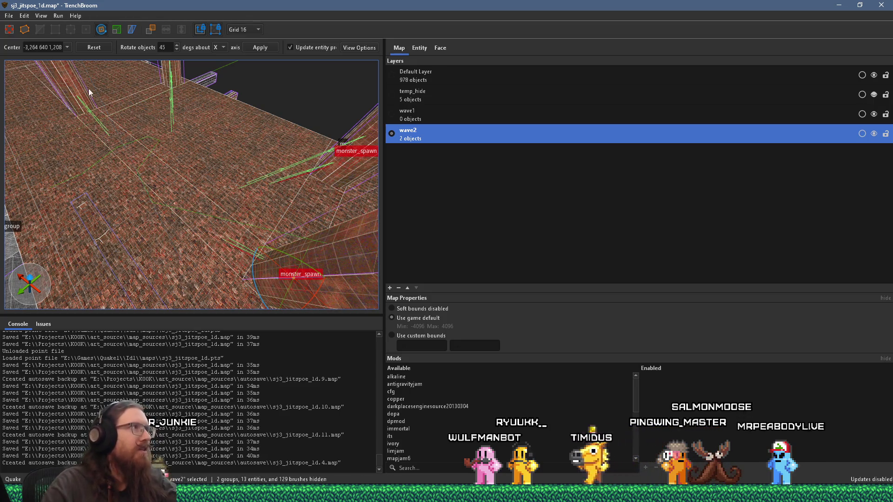
Step: Duplicate the spawns into the next pillar and briefly try rotating them
left_click(11, 31)
mouse_move(297, 278)
left_mouse_down()
mouse_move(68, 88)
mouse_move(80, 94)
left_mouse_up()
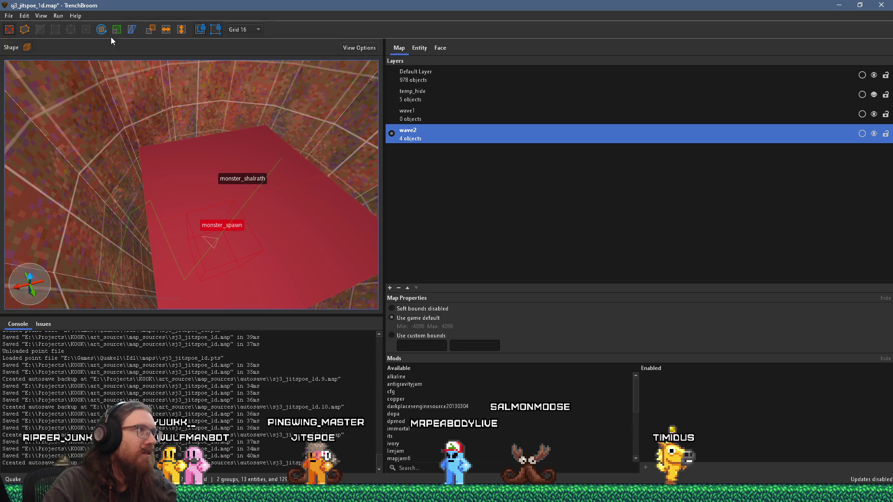
left_click(102, 32)
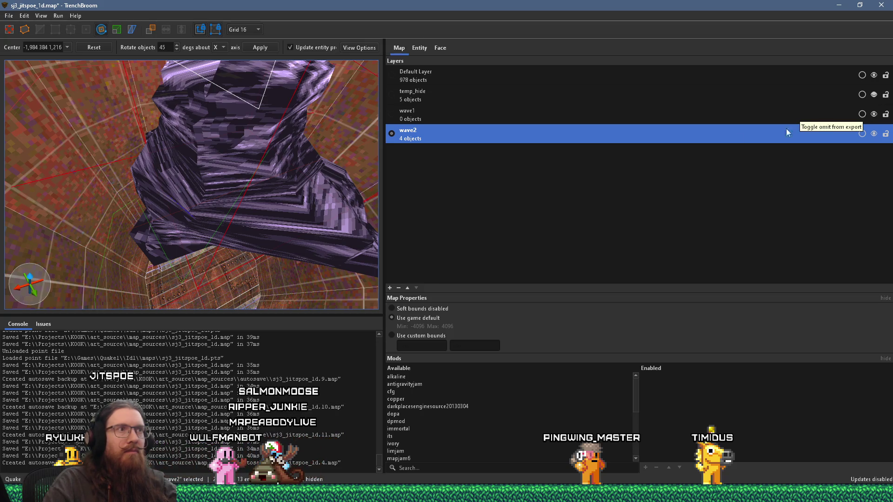
key("Escape")
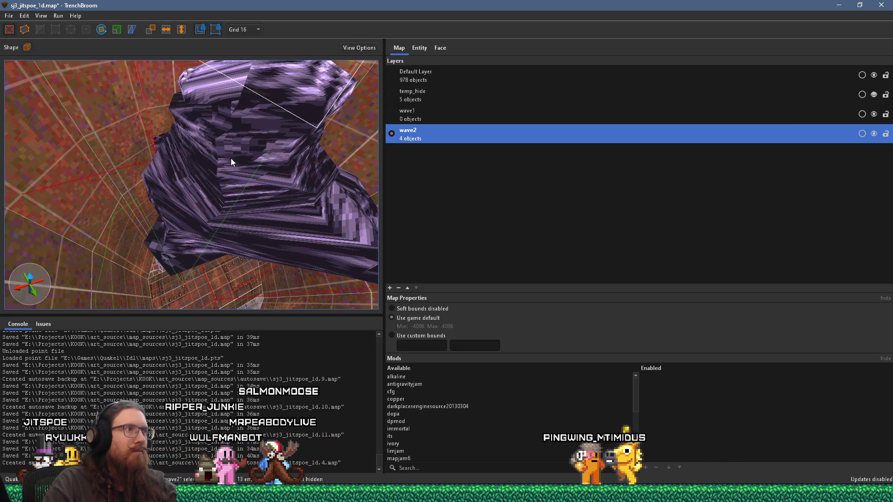
scroll(230, 162, "down", 5)
key("Escape")
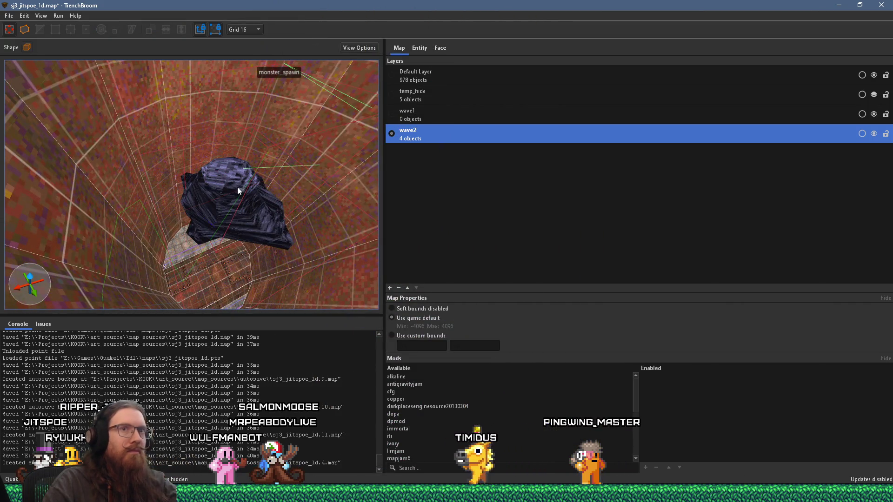
Step: Make wave1 the active layer and rotate the purple rock brush to 270 degrees
double_click(431, 119)
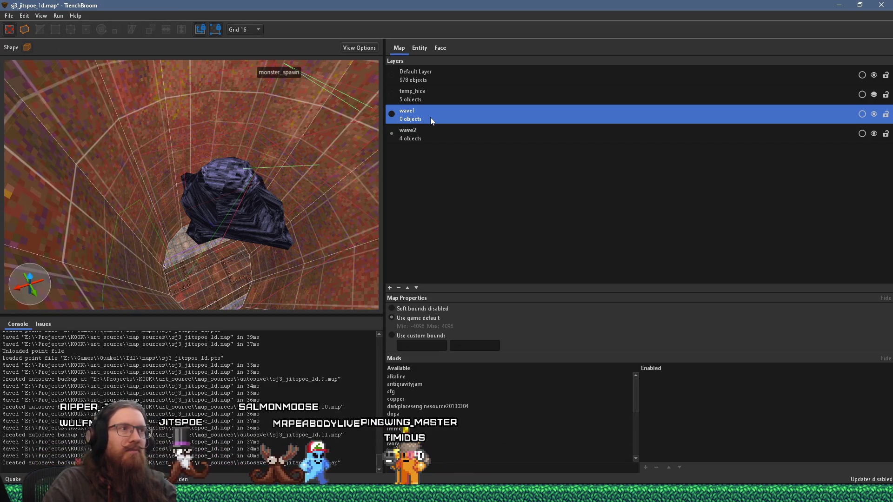
left_click(232, 195)
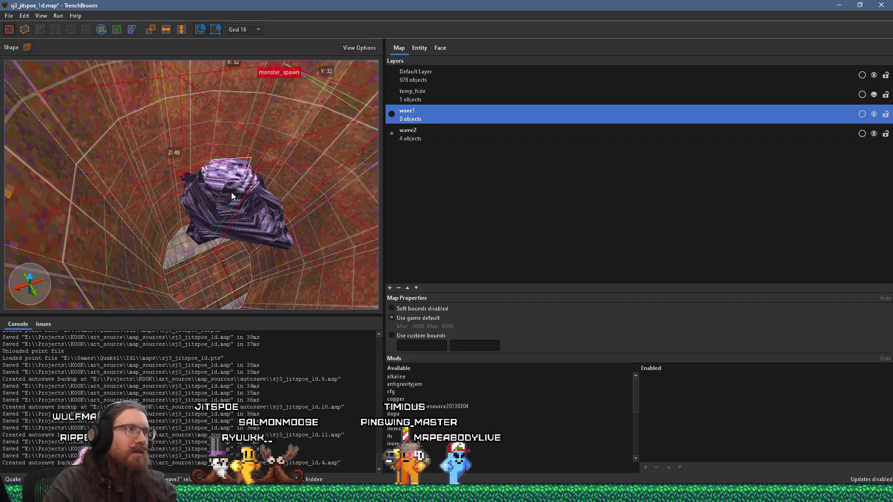
key("r")
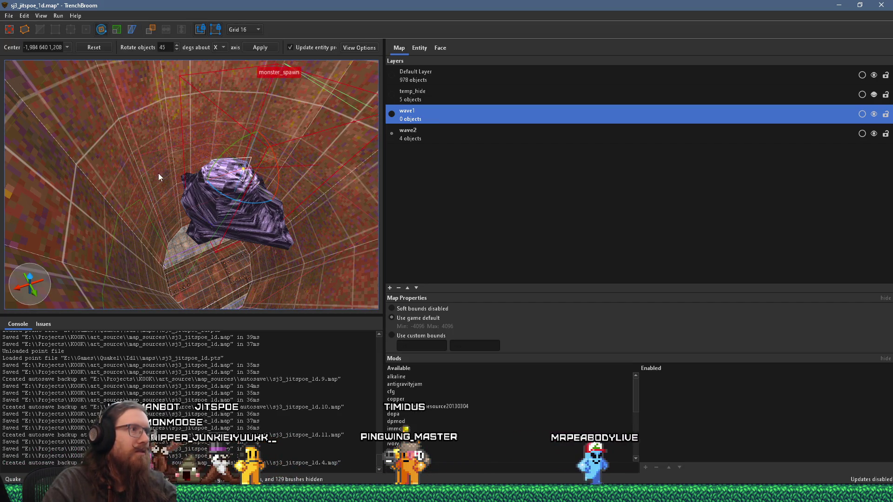
mouse_move(262, 202)
left_mouse_down()
mouse_move(186, 197)
mouse_move(245, 267)
mouse_move(194, 202)
mouse_move(183, 294)
left_mouse_up()
Step: Select the monster spawn by the pillar and nudge it upward
left_click(183, 294)
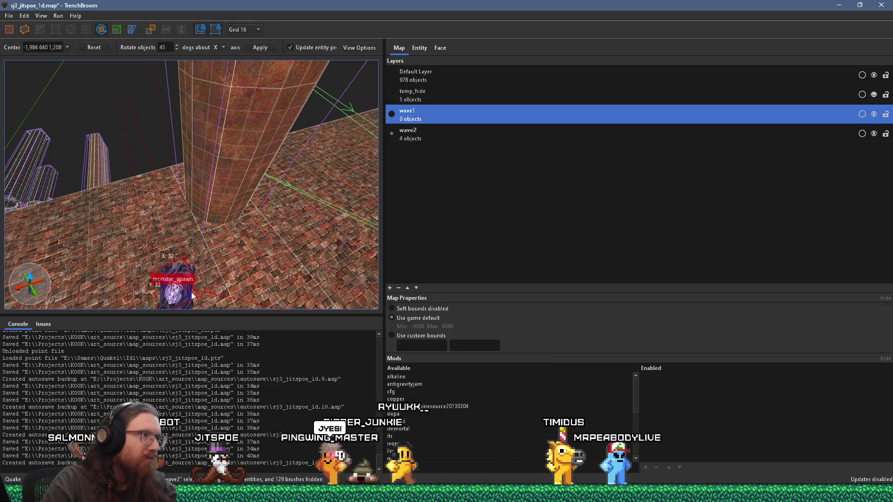
scroll(183, 250, "down", 2)
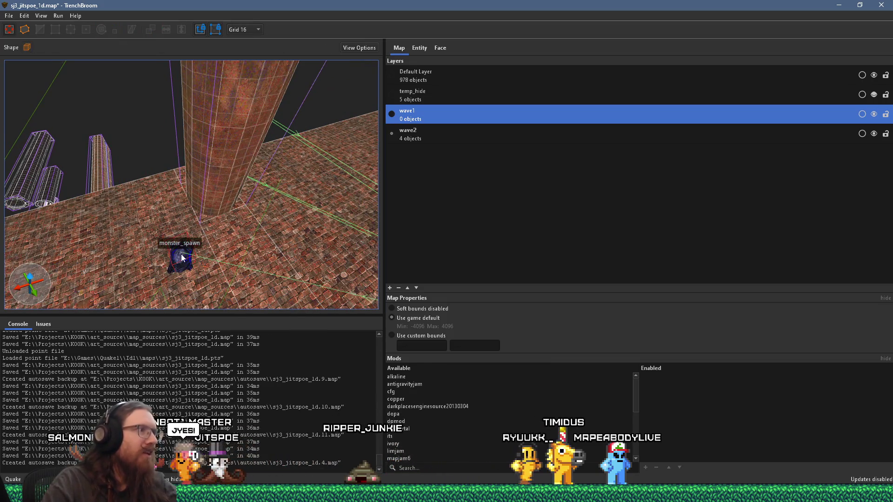
scroll(224, 165, "up", 3)
mouse_move(226, 157)
left_mouse_down()
mouse_move(185, 197)
mouse_move(169, 235)
mouse_move(177, 216)
left_mouse_up()
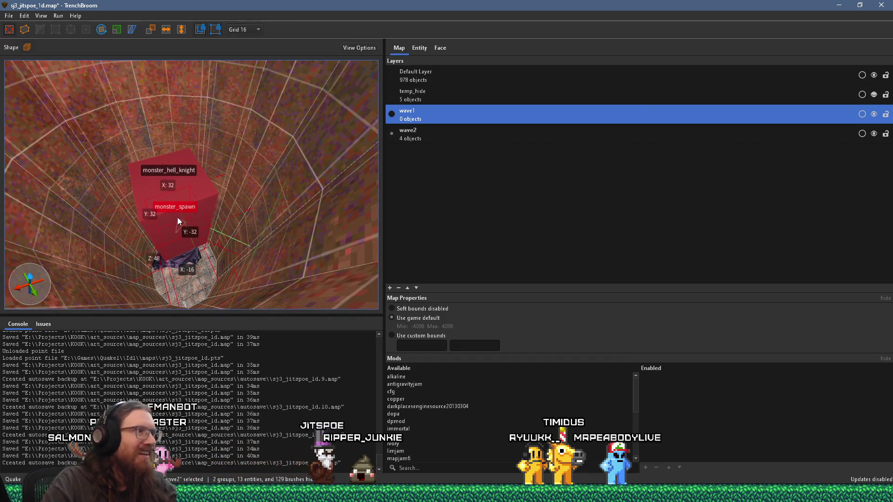
key("r")
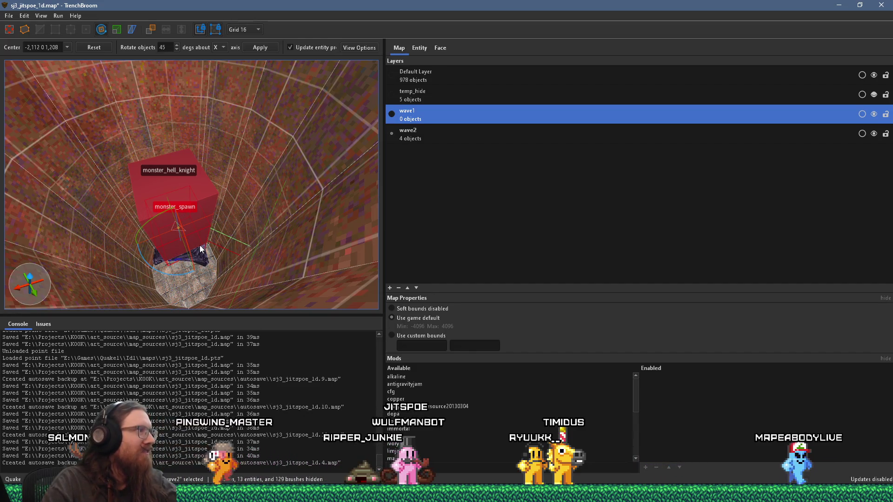
mouse_move(188, 242)
left_mouse_down()
mouse_move(199, 204)
mouse_move(201, 237)
left_mouse_up()
Step: Select the lower red brush and then the trigger_relay
scroll(271, 216, "up", 5)
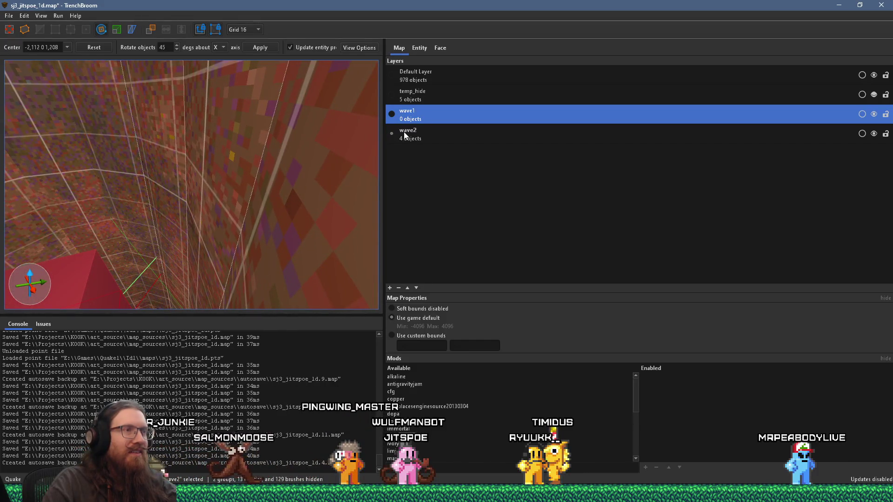
mouse_move(222, 221)
left_mouse_down()
mouse_move(239, 114)
mouse_move(243, 164)
mouse_move(202, 186)
mouse_move(183, 133)
mouse_move(221, 270)
mouse_move(177, 131)
mouse_move(199, 198)
mouse_move(184, 141)
mouse_move(219, 216)
mouse_move(52, 237)
mouse_move(229, 243)
mouse_move(240, 196)
mouse_move(270, 173)
mouse_move(239, 264)
mouse_move(210, 241)
mouse_move(223, 271)
mouse_move(222, 162)
mouse_move(153, 168)
mouse_move(200, 193)
mouse_move(149, 185)
mouse_move(194, 184)
mouse_move(202, 215)
mouse_move(121, 249)
mouse_move(93, 225)
mouse_move(197, 224)
mouse_move(197, 160)
mouse_move(200, 218)
mouse_move(174, 201)
mouse_move(131, 130)
mouse_move(153, 225)
mouse_move(202, 208)
mouse_move(205, 242)
mouse_move(92, 239)
mouse_move(215, 245)
left_mouse_up()
left_click(198, 177)
left_click(207, 252)
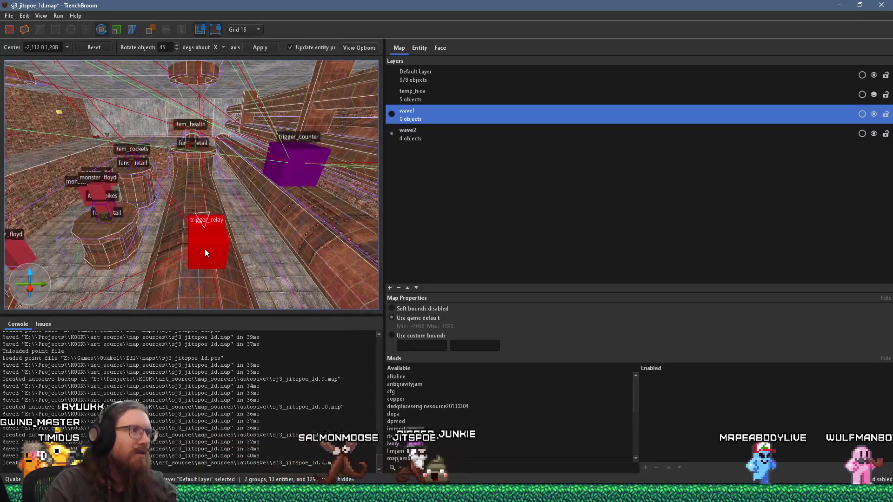
Step: Move the six selected objects into wave1, then make wave2 current and clear the selection
right_click(428, 118)
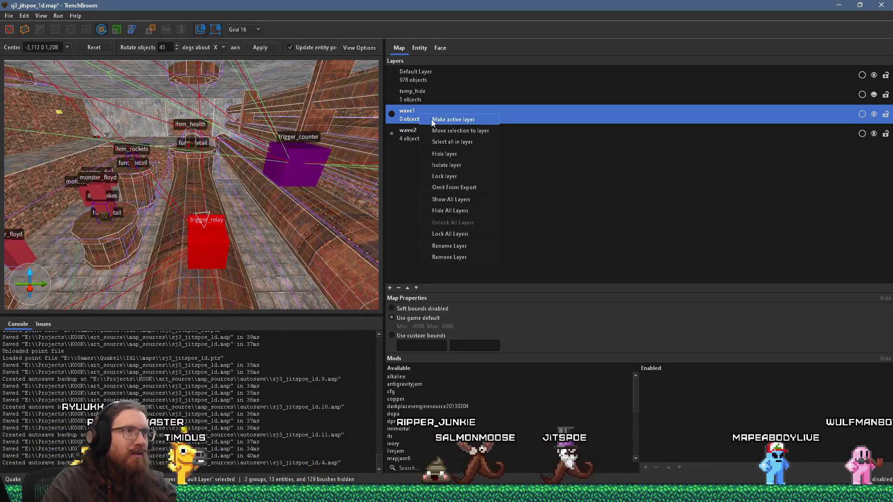
left_click(448, 128)
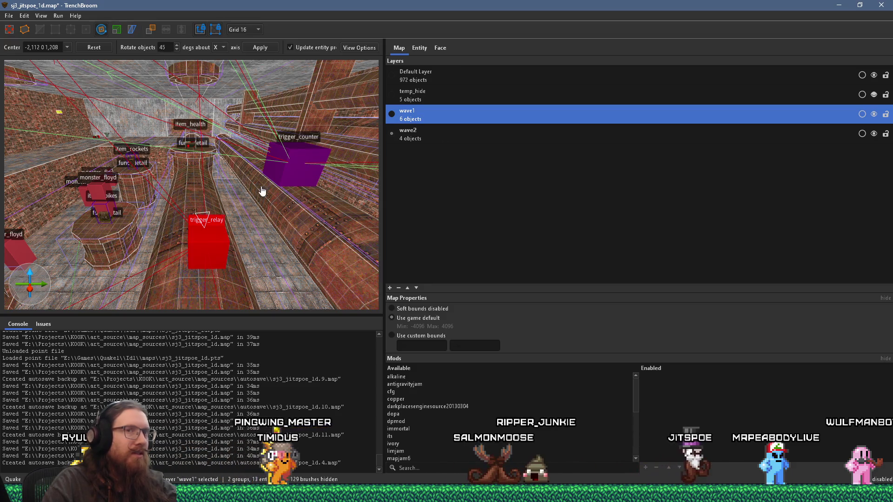
left_click(412, 139)
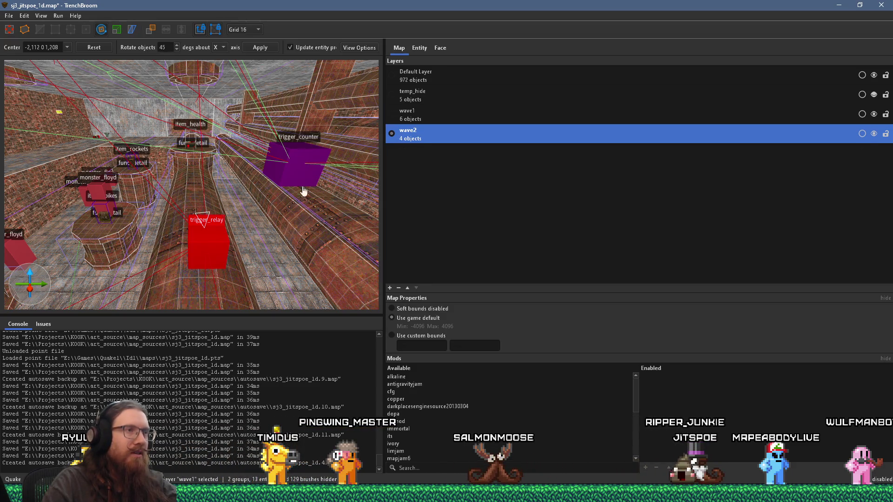
key("Escape")
key("Escape")
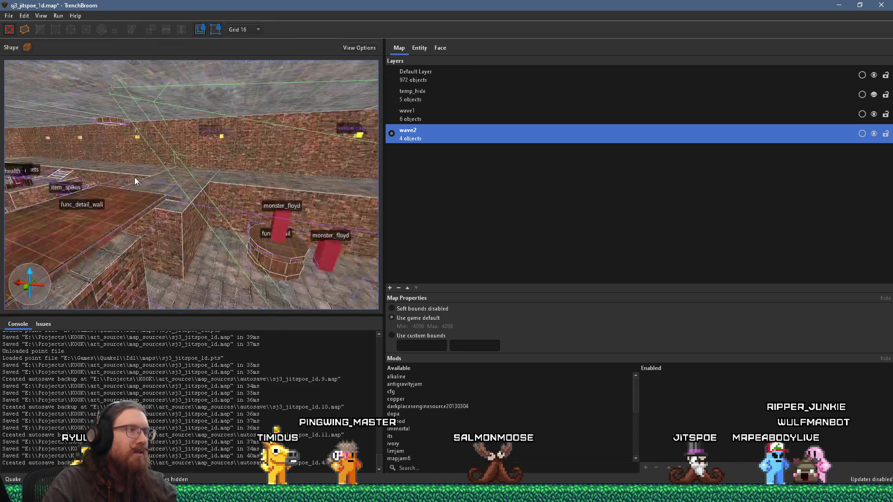
mouse_move(201, 189)
left_mouse_down()
mouse_move(182, 111)
mouse_move(230, 244)
mouse_move(195, 300)
mouse_move(209, 237)
mouse_move(200, 230)
mouse_move(199, 178)
mouse_move(177, 217)
mouse_move(186, 196)
mouse_move(227, 237)
mouse_move(127, 287)
mouse_move(222, 223)
mouse_move(225, 275)
mouse_move(200, 244)
mouse_move(146, 261)
mouse_move(208, 243)
mouse_move(170, 257)
mouse_move(201, 273)
mouse_move(197, 261)
mouse_move(216, 284)
mouse_move(312, 248)
mouse_move(207, 252)
mouse_move(151, 241)
mouse_move(229, 184)
mouse_move(65, 219)
mouse_move(133, 202)
mouse_move(185, 208)
mouse_move(194, 222)
mouse_move(255, 220)
mouse_move(99, 250)
mouse_move(136, 261)
mouse_move(113, 270)
mouse_move(130, 277)
mouse_move(125, 250)
mouse_move(148, 209)
mouse_move(169, 113)
mouse_move(208, 202)
mouse_move(189, 194)
mouse_move(189, 175)
mouse_move(230, 200)
mouse_move(238, 152)
left_mouse_up()
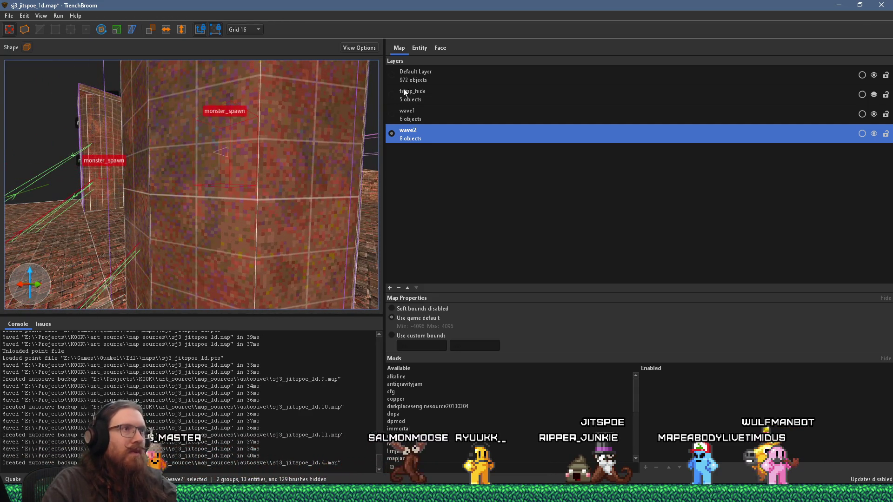
Step: Set the monster spawns' delay to 1 and exclude them from Easy difficulty
left_click(419, 47)
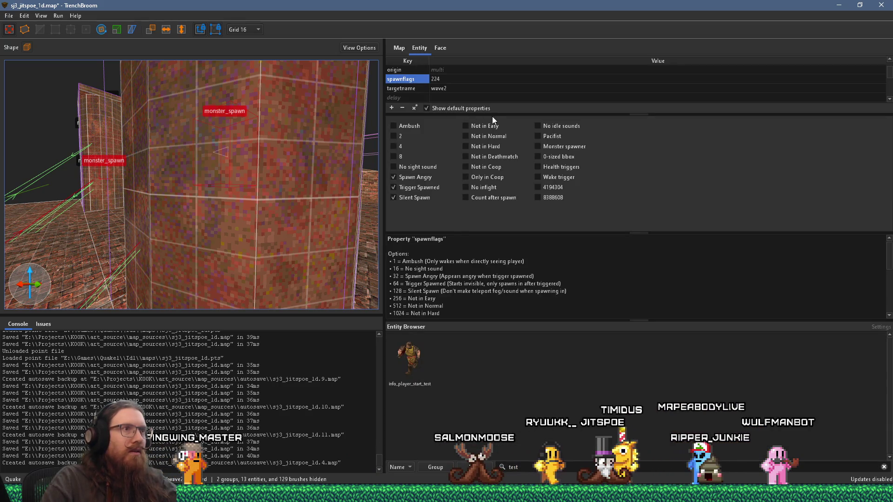
left_click_drag(498, 114, 497, 207)
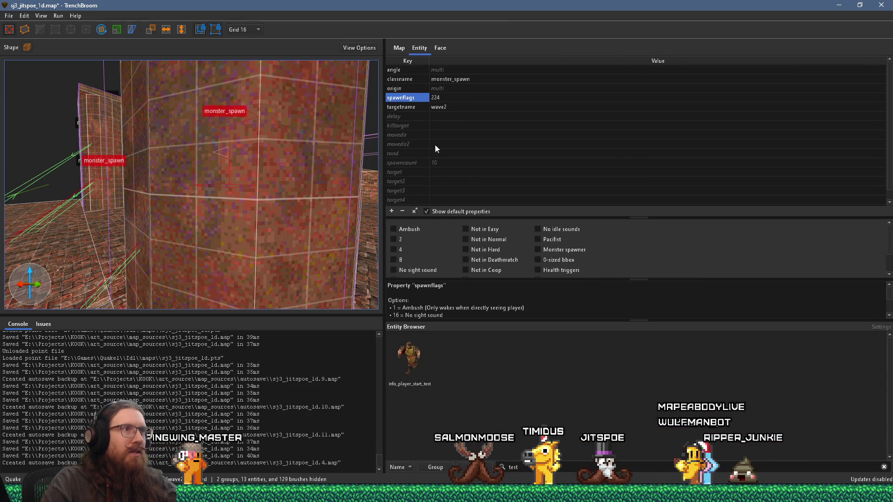
left_click(434, 117)
left_click(436, 115)
type("1")
key("Return")
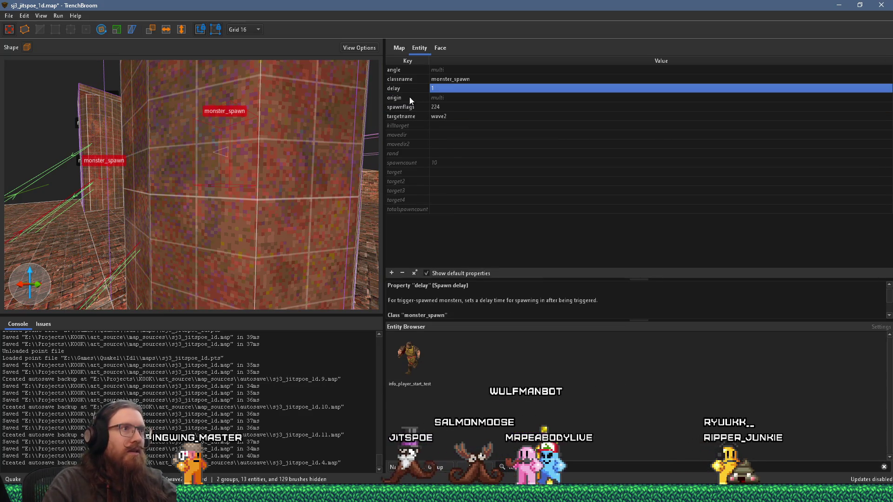
left_click(404, 108)
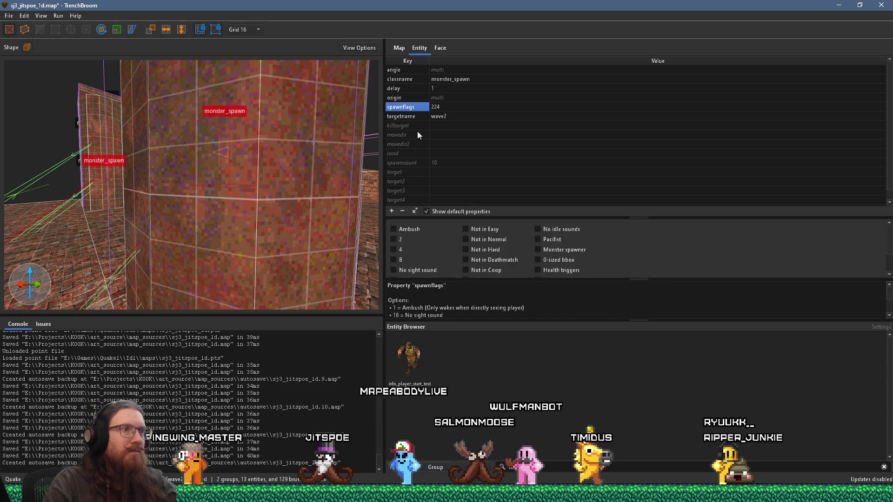
left_click(484, 229)
Step: Frame the monster spawns and raise one higher in the room
key("ctrl+u")
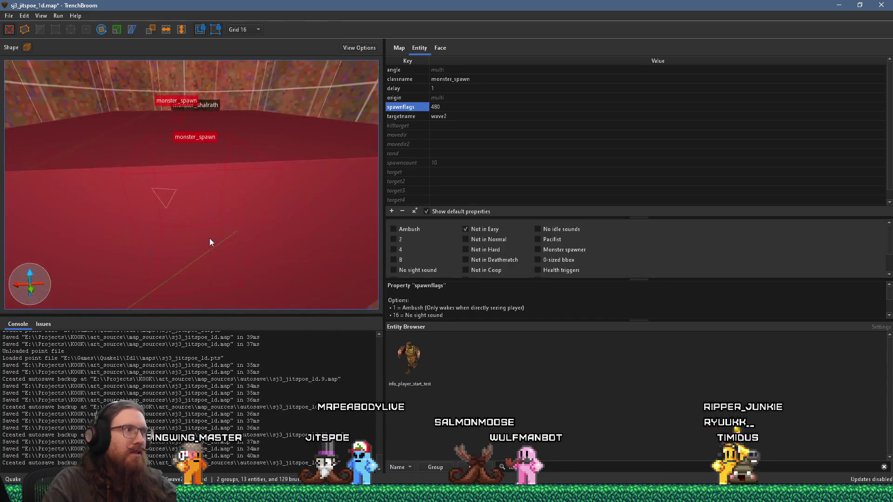
scroll(207, 233, "up", 4)
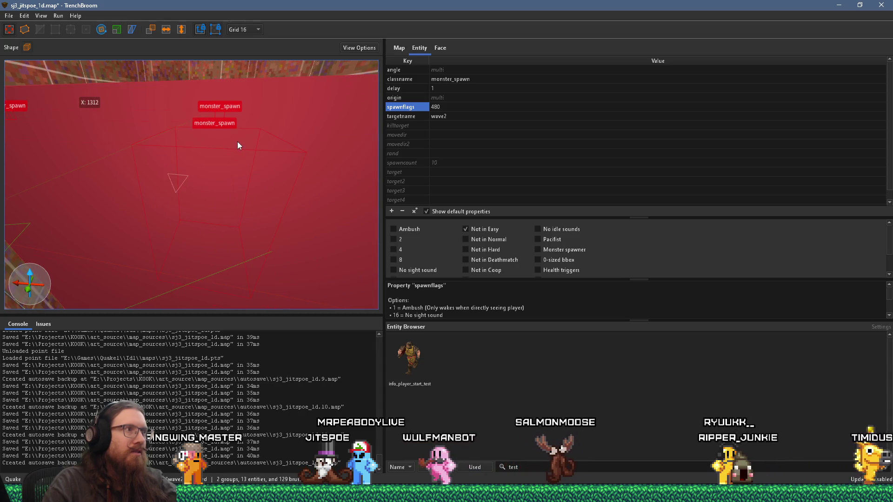
scroll(224, 183, "down", 5)
left_click_drag(244, 175, 249, 83)
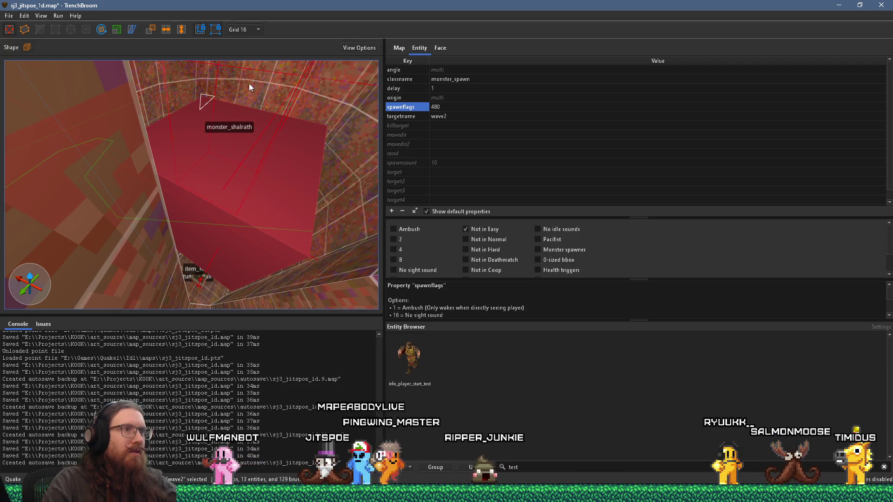
scroll(247, 171, "down", 5)
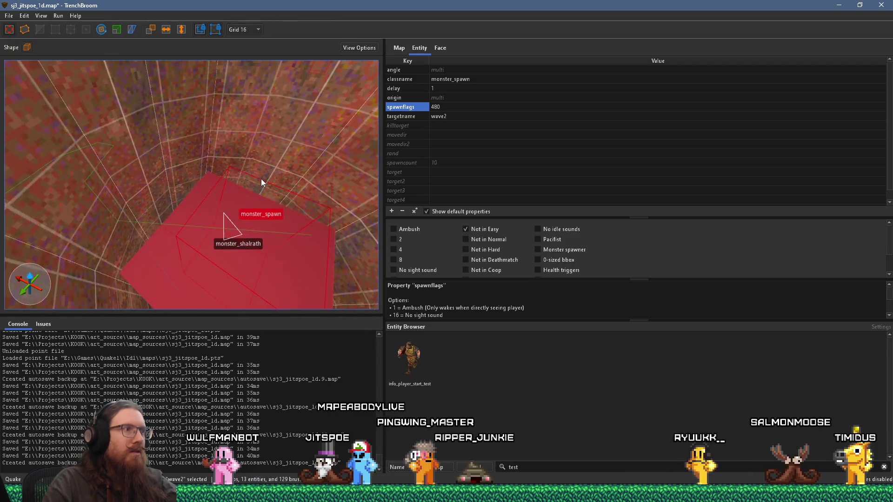
left_click_drag(261, 179, 246, 168)
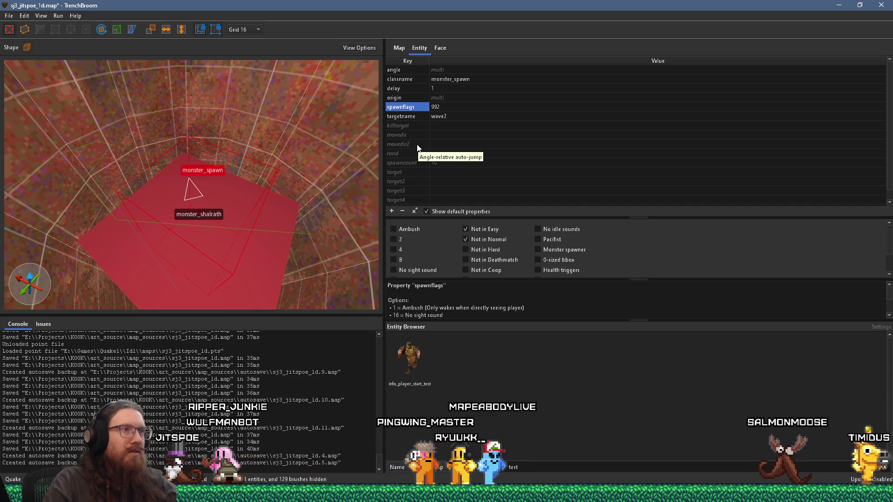
Step: Change the spawn delay to 2
double_click(448, 90)
type("2")
key("Return")
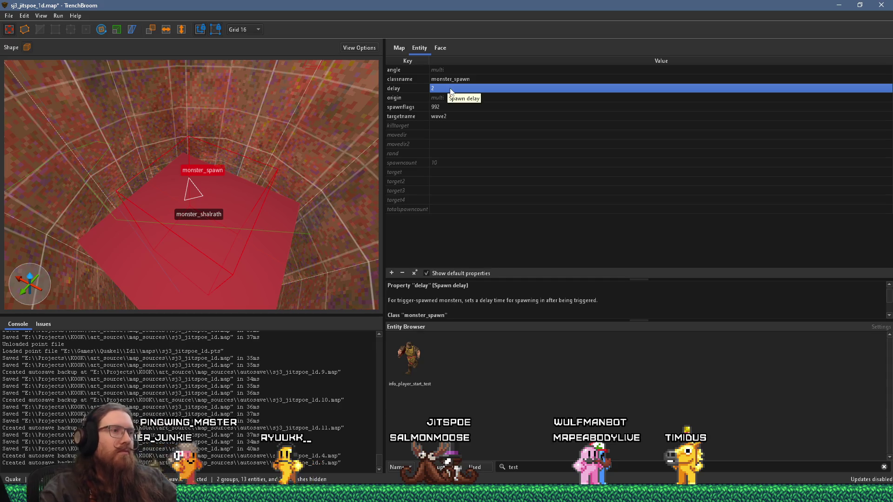
left_click(403, 49)
Step: Select every object in the wave2 layer
right_click(475, 135)
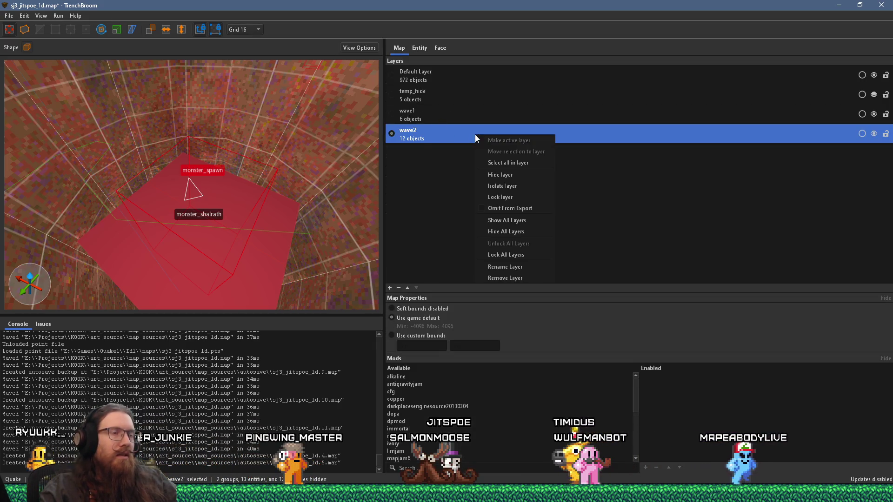
left_click(309, 157)
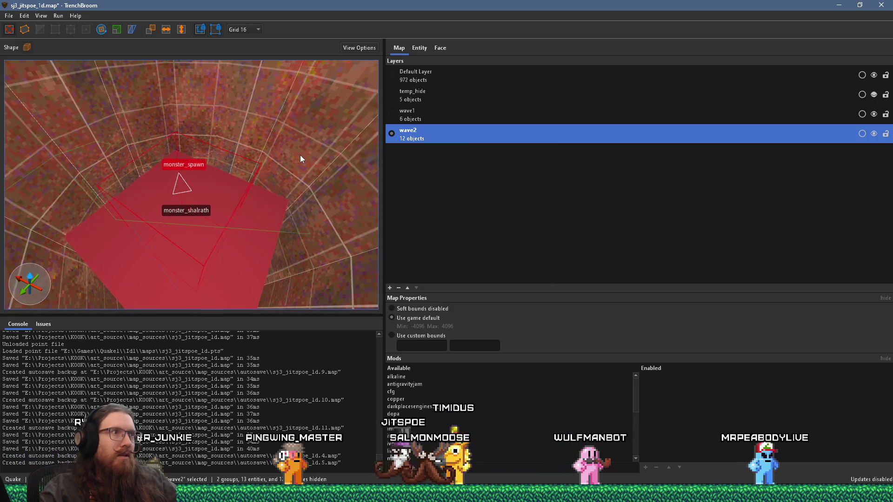
right_click(442, 135)
left_click(470, 162)
left_click(421, 50)
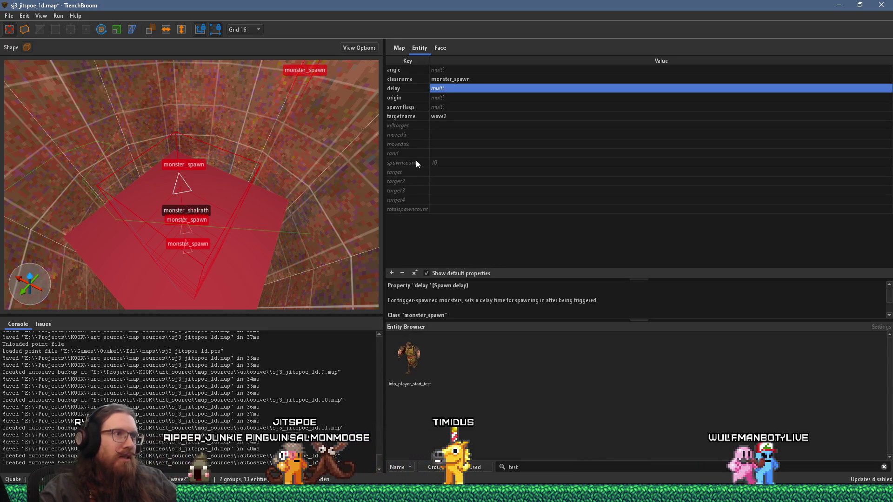
Step: Set the selected spawns' target to wave2death
left_click(437, 173)
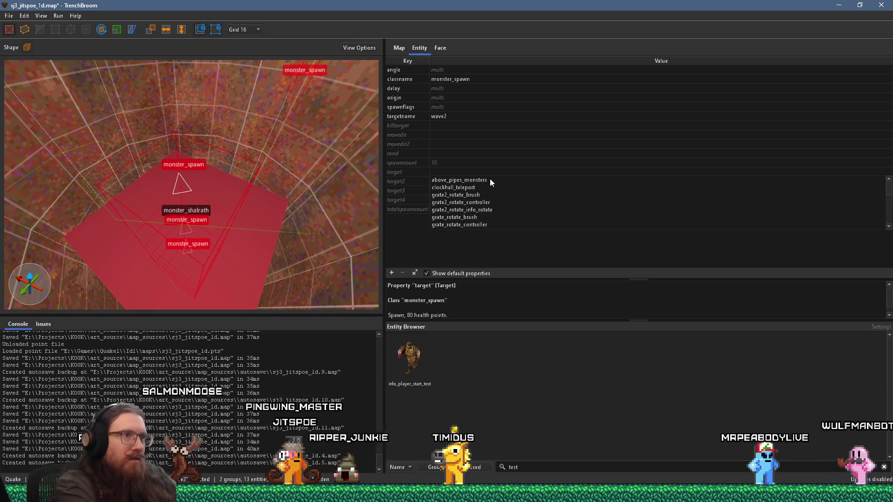
key("Escape")
type("wave")
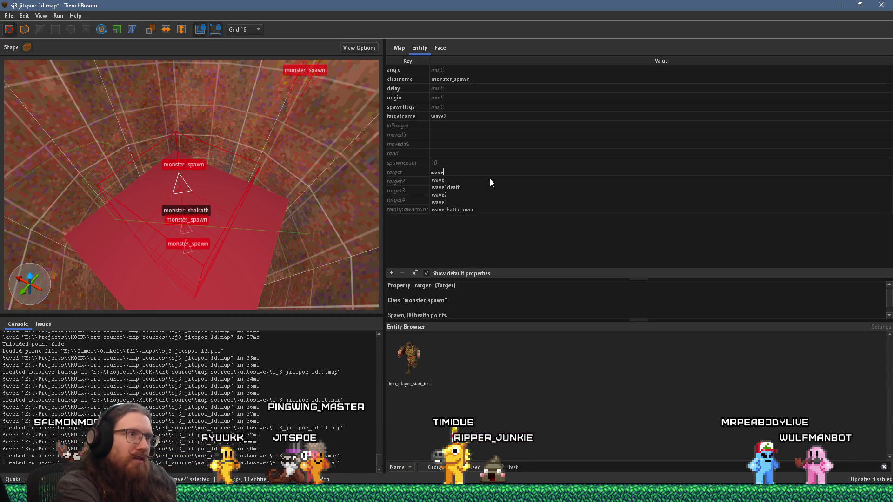
type("2death")
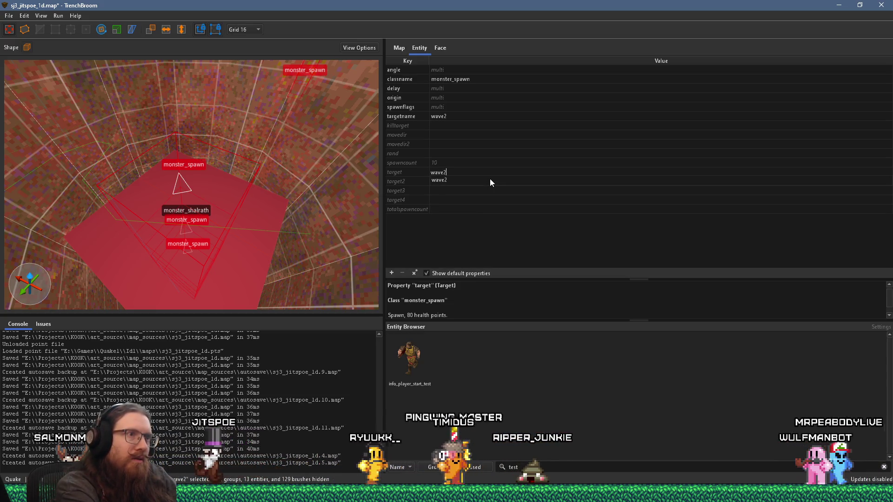
key("Return")
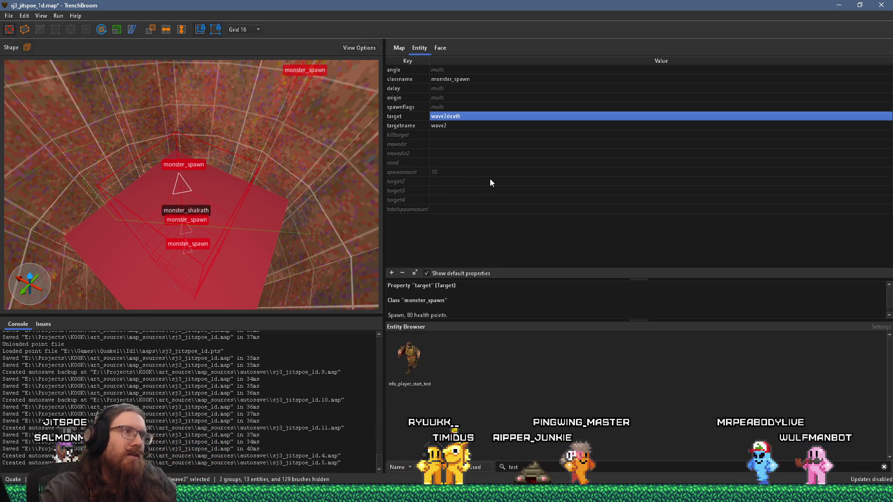
Step: Deselect the monster spawns and select the trigger_counter
scroll(222, 180, "up", 5)
mouse_move(222, 180)
left_mouse_down()
mouse_move(149, 118)
mouse_move(220, 118)
left_mouse_up()
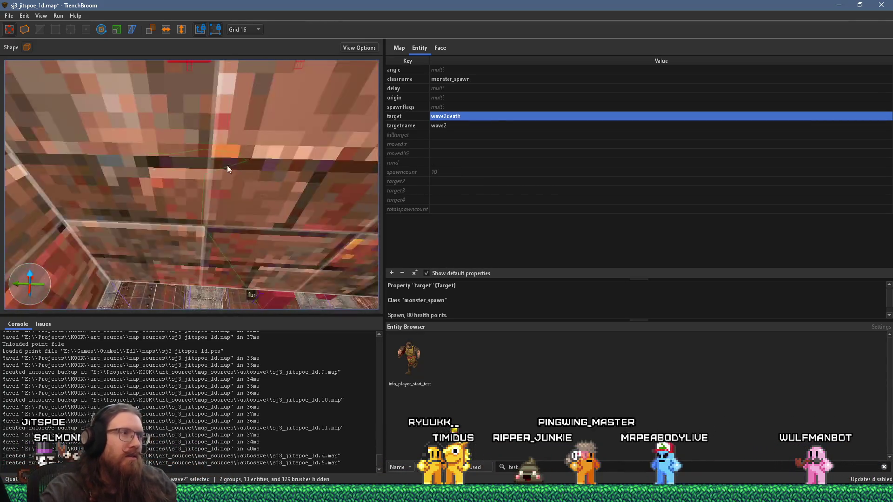
scroll(222, 139, "down", 5)
mouse_move(225, 155)
left_mouse_down()
mouse_move(183, 163)
mouse_move(160, 216)
mouse_move(176, 194)
mouse_move(191, 220)
mouse_move(174, 208)
mouse_move(161, 222)
mouse_move(152, 191)
mouse_move(141, 198)
mouse_move(173, 241)
mouse_move(163, 240)
mouse_move(144, 212)
mouse_move(182, 180)
mouse_move(183, 191)
mouse_move(189, 187)
left_mouse_up()
scroll(190, 220, "up", 3)
key("Escape")
left_click(153, 191)
Step: Duplicate the trigger_counter to a spot nearby
left_click(183, 182)
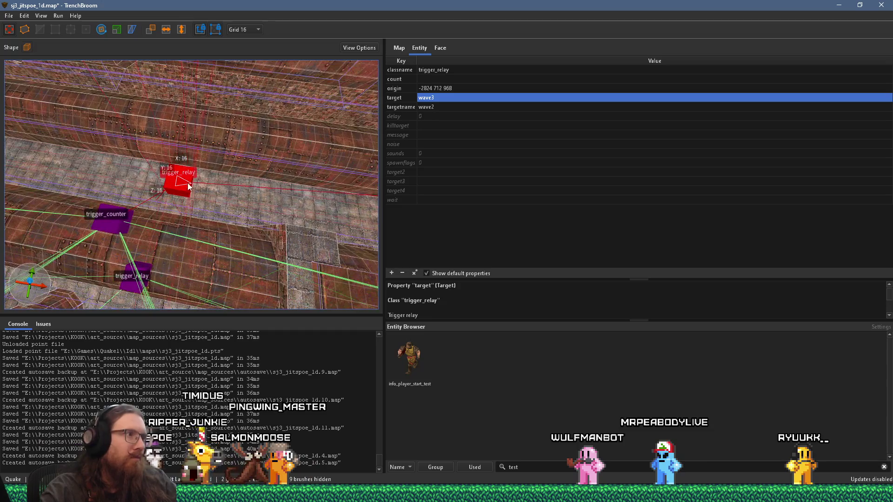
left_click(127, 217)
mouse_move(114, 220)
left_mouse_down()
mouse_move(183, 182)
mouse_move(210, 200)
left_mouse_up()
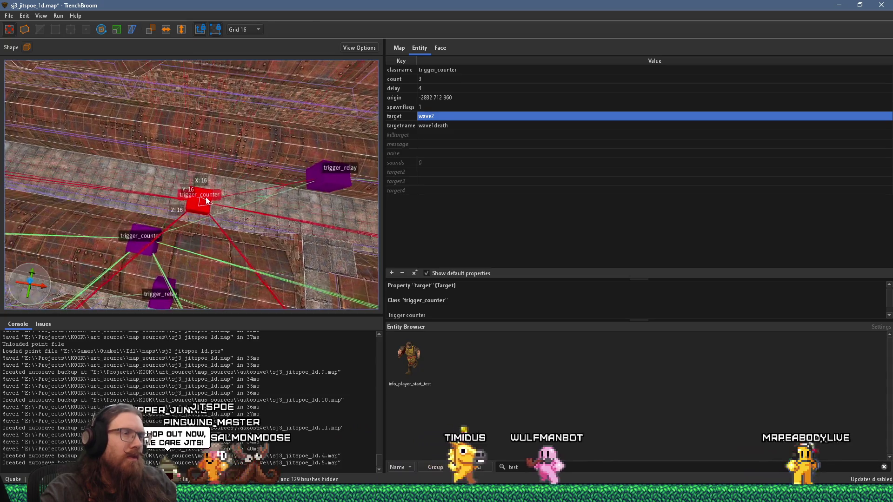
Step: Keep count 3 and give the copy targetname wave2death and target wave3
double_click(428, 79)
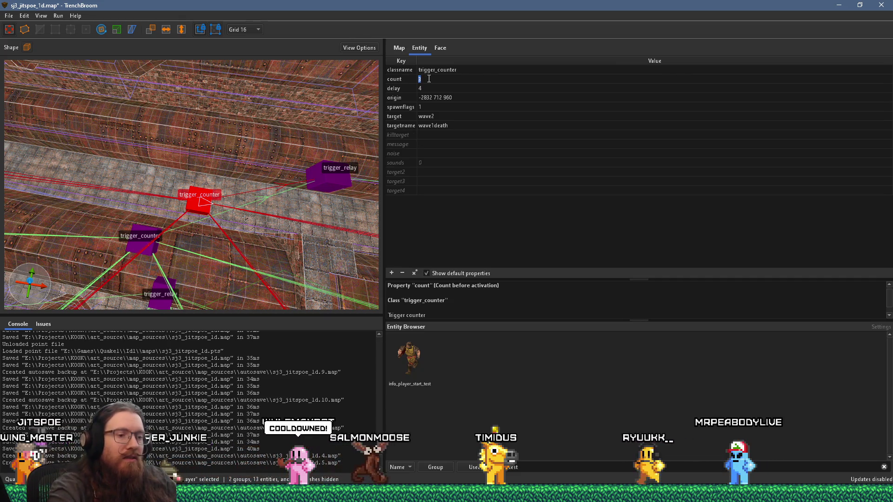
key("Return")
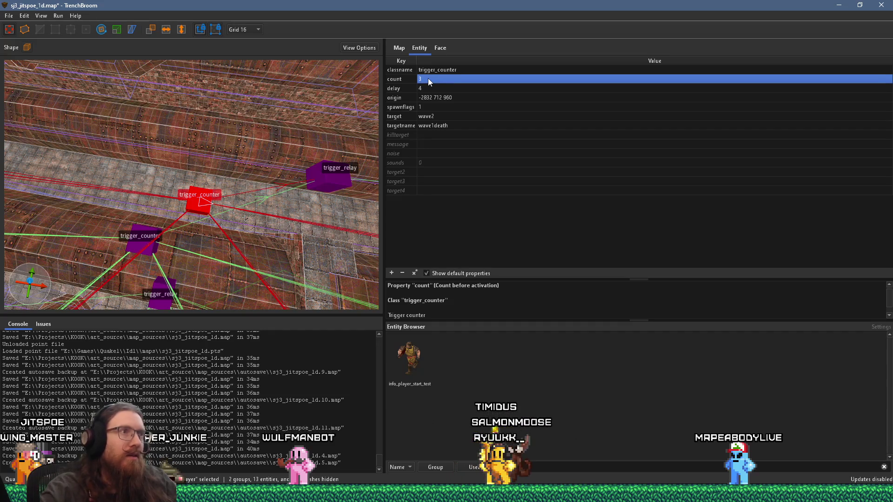
double_click(442, 125)
type("2")
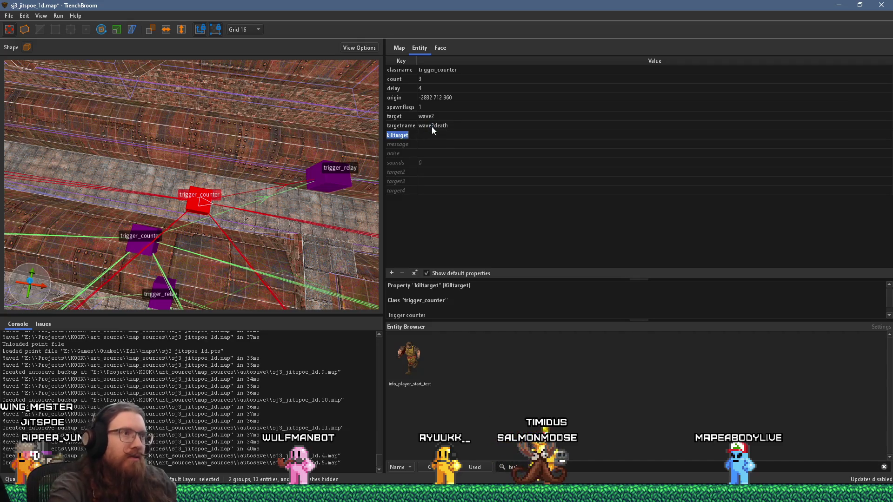
double_click(447, 117)
left_click_drag(433, 117, 438, 117)
type("3")
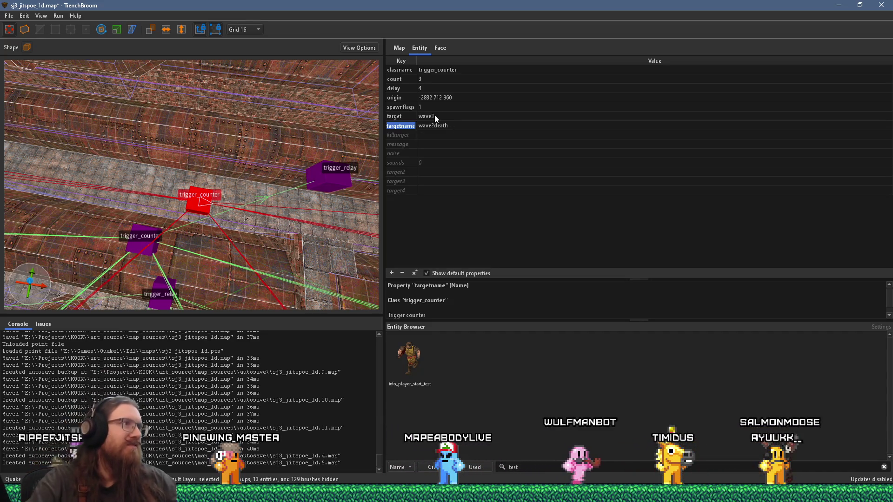
left_click_drag(234, 165, 220, 145)
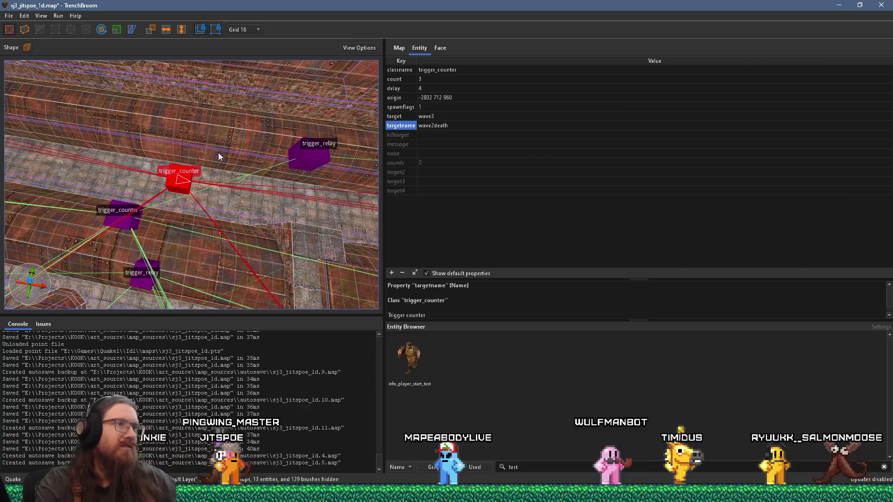
mouse_move(200, 188)
left_mouse_down()
mouse_move(214, 146)
mouse_move(242, 137)
mouse_move(219, 168)
mouse_move(162, 195)
left_mouse_up()
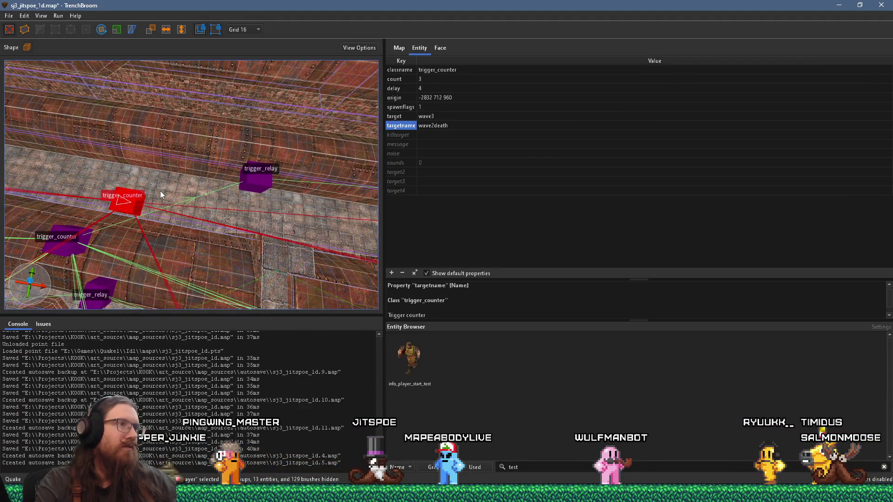
left_click(264, 175)
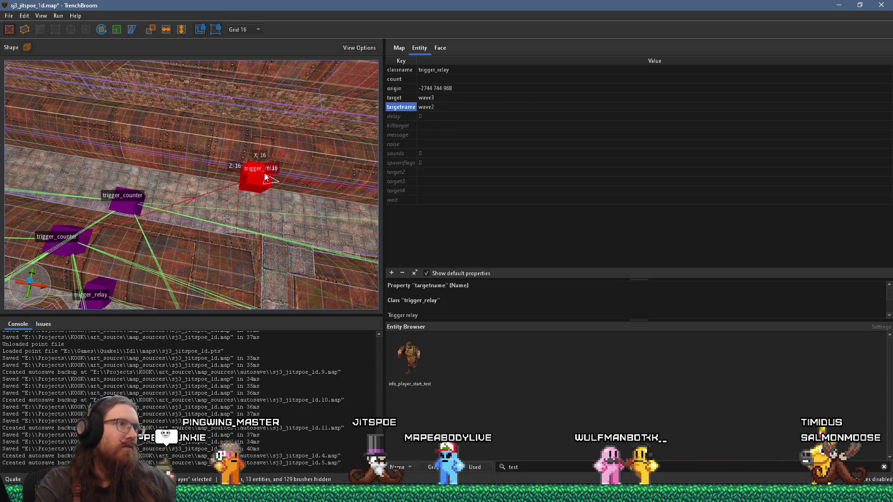
left_click_drag(266, 174, 242, 183)
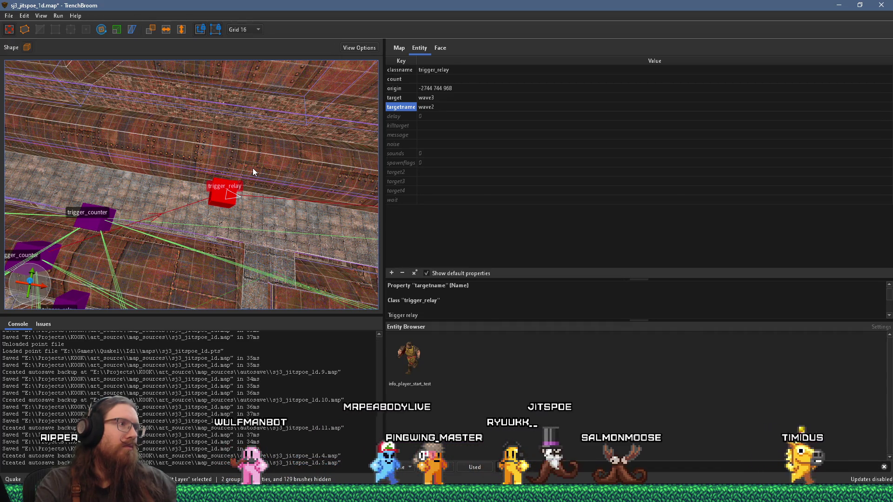
left_click(101, 219)
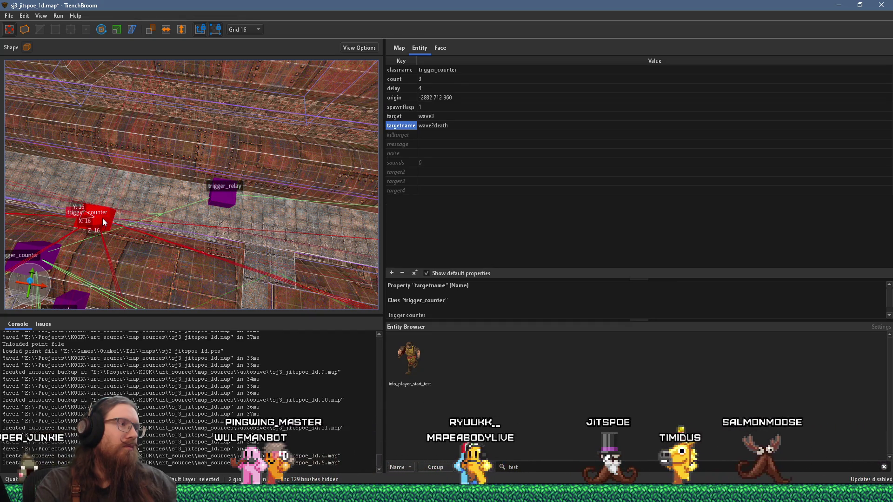
left_click(216, 195)
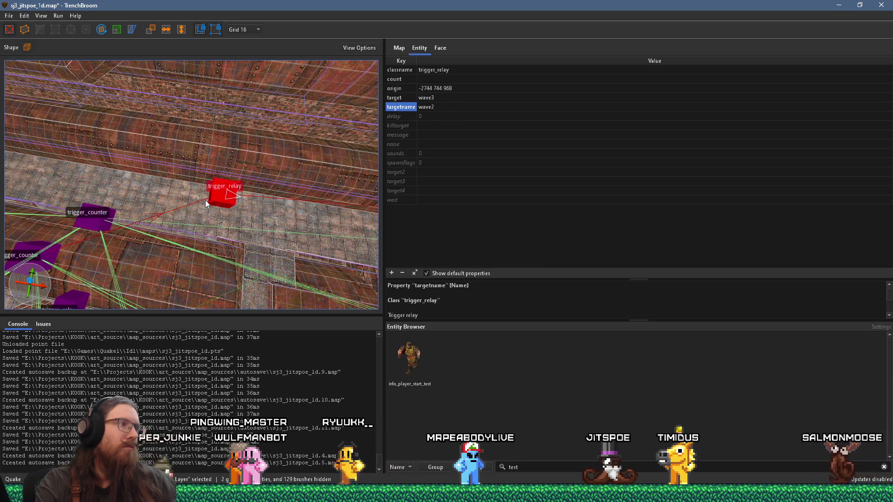
key("ctrl+u")
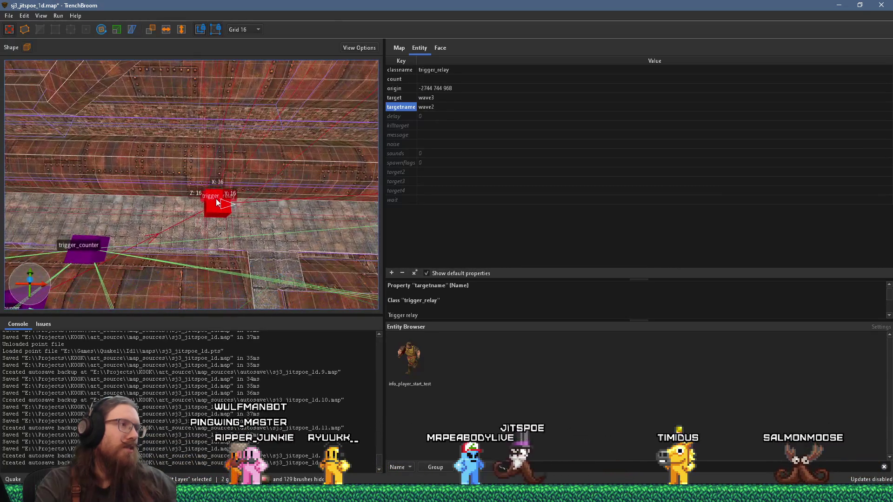
mouse_move(216, 199)
left_mouse_down()
mouse_move(58, 206)
mouse_move(285, 165)
mouse_move(56, 179)
mouse_move(315, 187)
mouse_move(186, 176)
mouse_move(260, 149)
mouse_move(102, 198)
mouse_move(263, 147)
mouse_move(261, 132)
mouse_move(205, 186)
left_mouse_up()
left_click(235, 144)
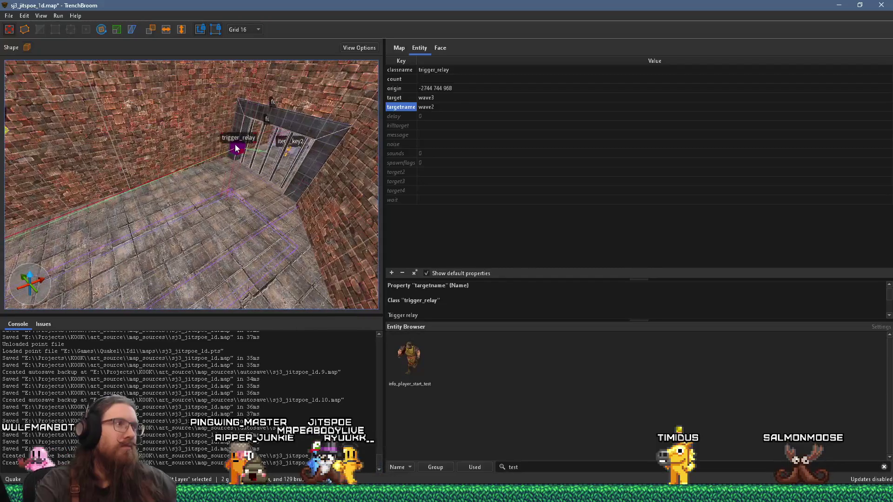
Step: Delete the trigger_relay named wave2 that targets wave3
mouse_move(235, 144)
left_mouse_down()
mouse_move(235, 183)
mouse_move(252, 170)
mouse_move(204, 205)
left_mouse_up()
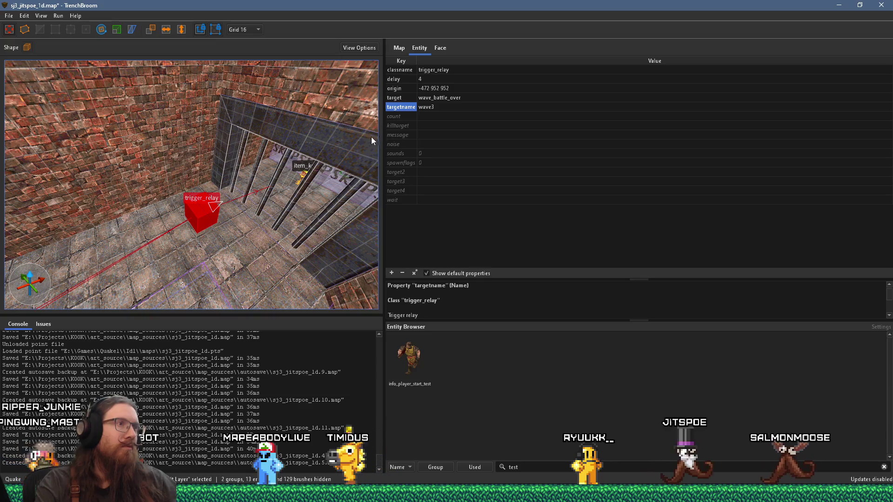
mouse_move(353, 141)
left_mouse_down()
mouse_move(257, 150)
mouse_move(241, 111)
mouse_move(207, 149)
mouse_move(299, 43)
left_mouse_up()
mouse_move(278, 108)
left_mouse_down()
mouse_move(275, 134)
mouse_move(267, 131)
mouse_move(278, 120)
mouse_move(302, 123)
mouse_move(237, 169)
mouse_move(263, 144)
mouse_move(280, 102)
mouse_move(200, 223)
left_mouse_up()
left_click(208, 224)
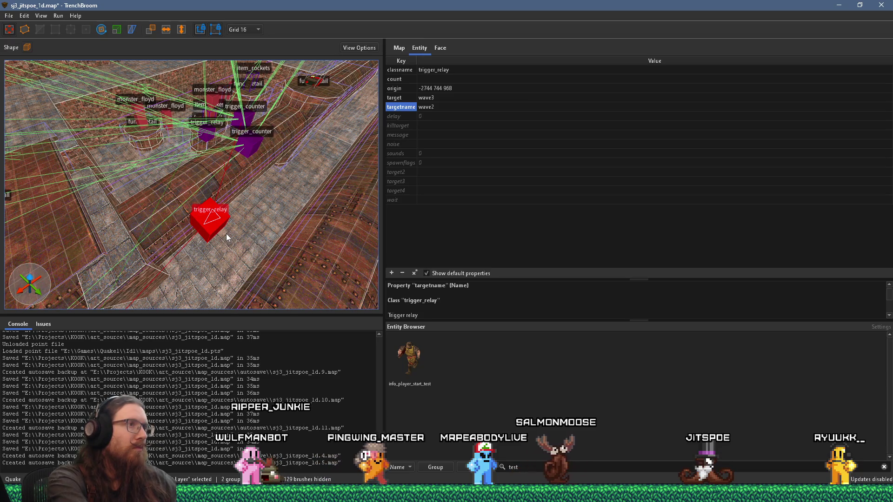
key("Delete")
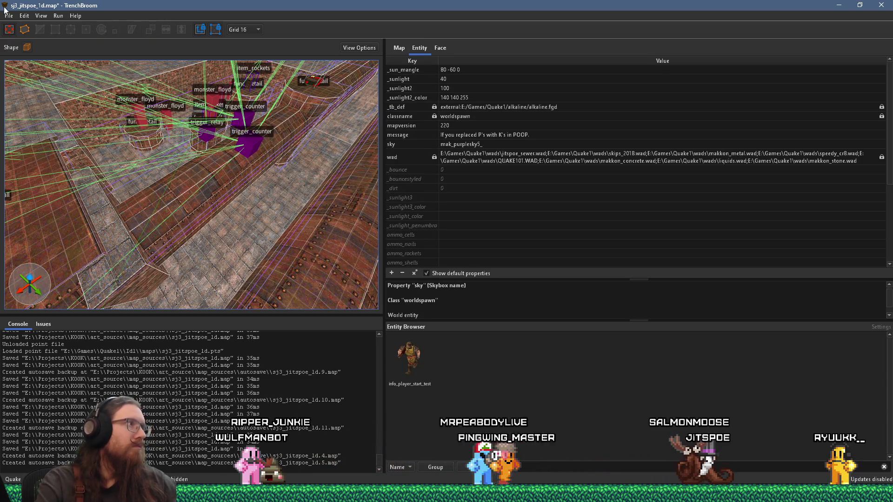
Step: Save the map and compile it with the alkaline dev profile, then switch to REAPER
left_click(3, 13)
left_click(21, 60)
left_click(60, 17)
left_click(66, 29)
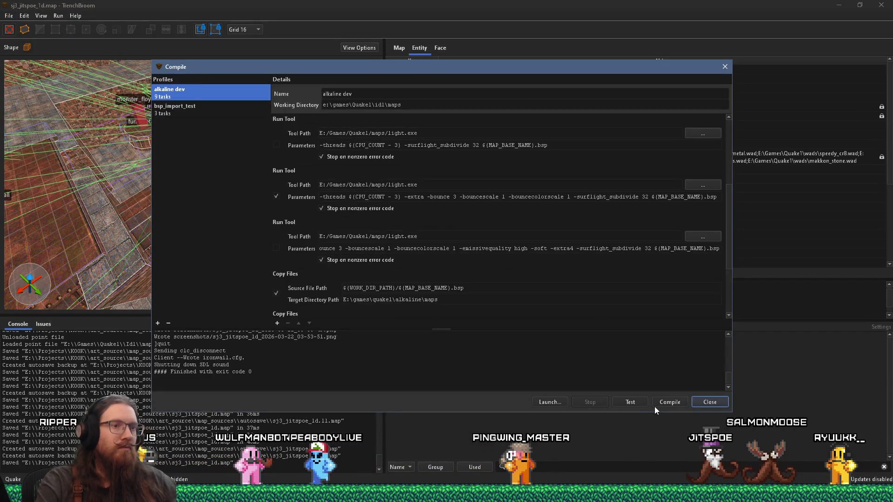
left_click(660, 404)
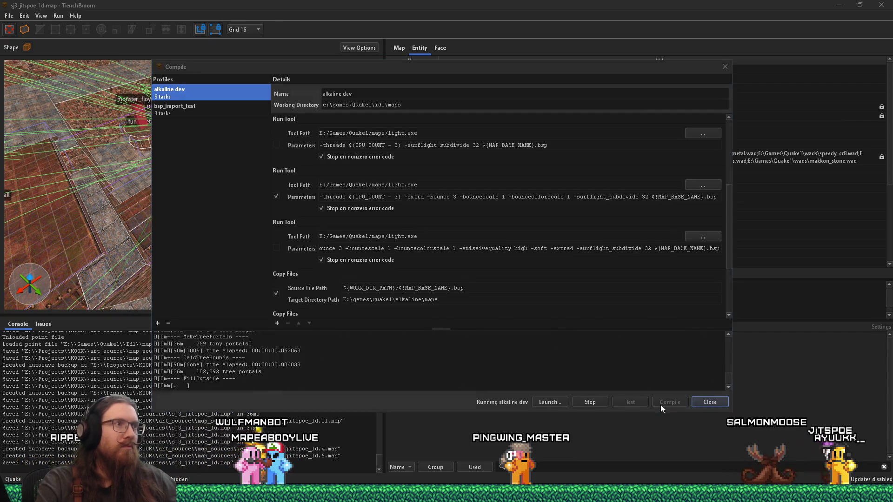
key("alt+Tab")
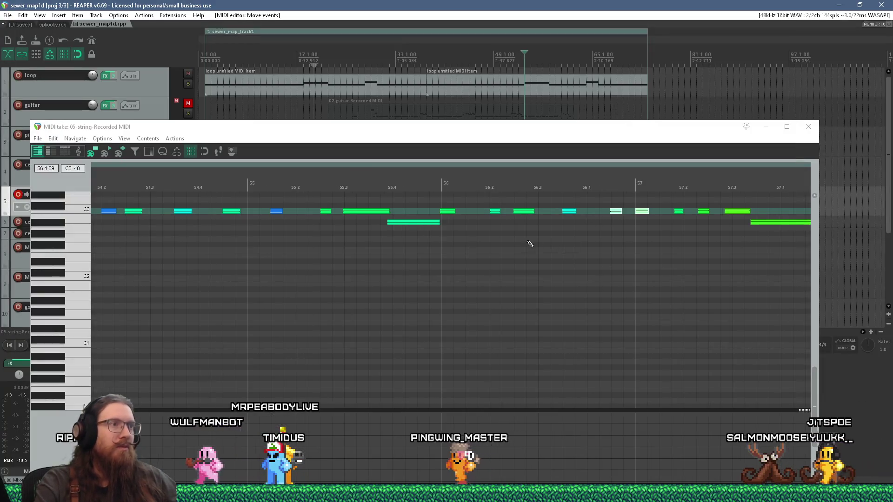
Step: Lower a note's velocity to 56 and shift the three short notes slightly later
left_click(440, 180)
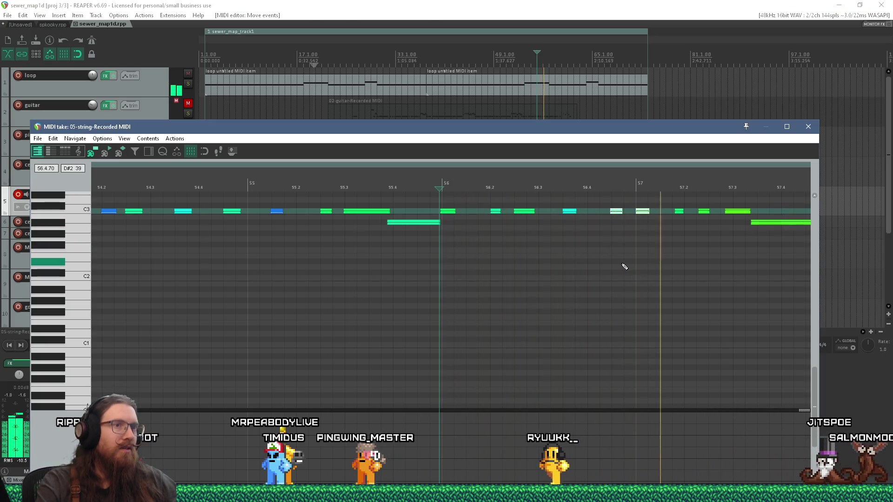
scroll(625, 267, "up", 4)
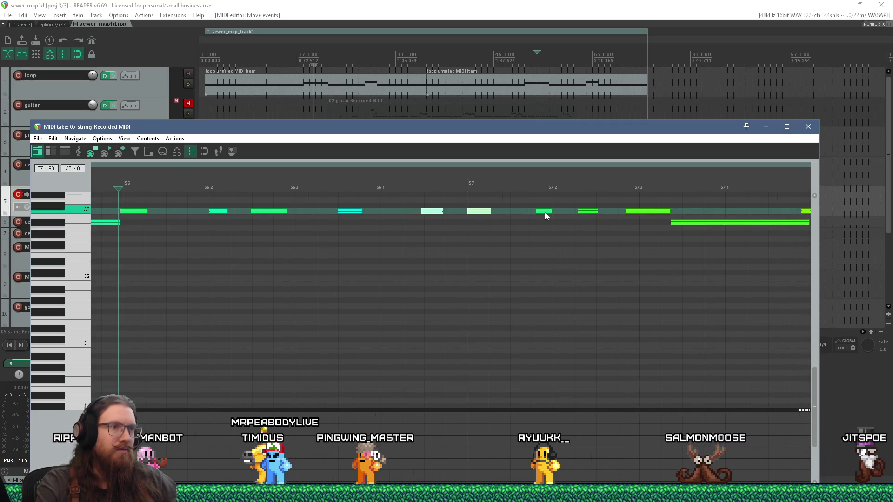
left_click_drag(541, 213, 542, 209)
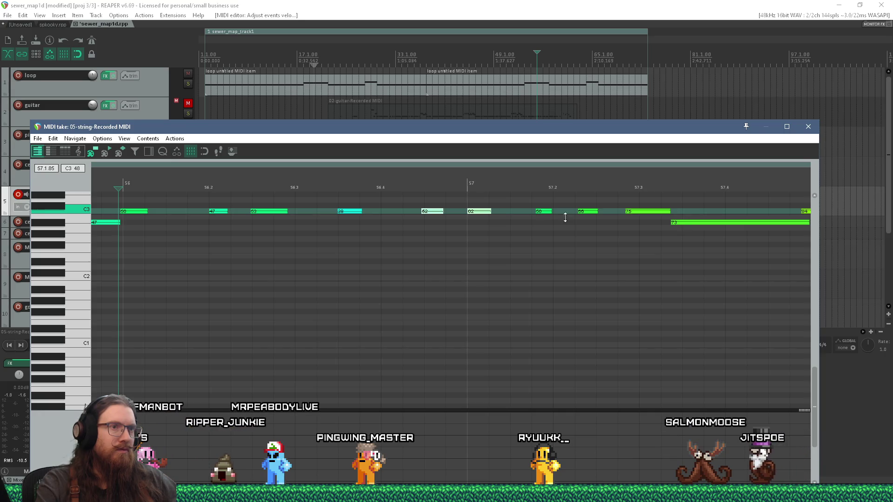
scroll(637, 233, "down", 3)
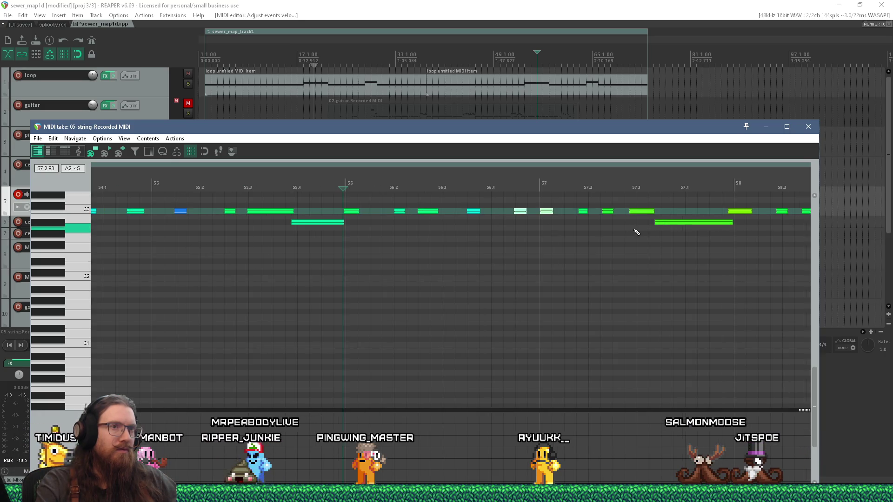
scroll(602, 213, "up", 3)
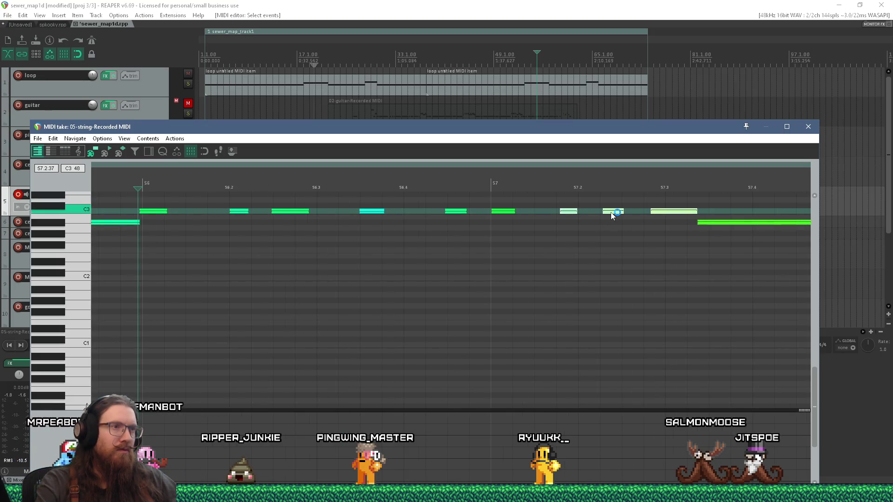
left_click_drag(604, 217, 604, 213)
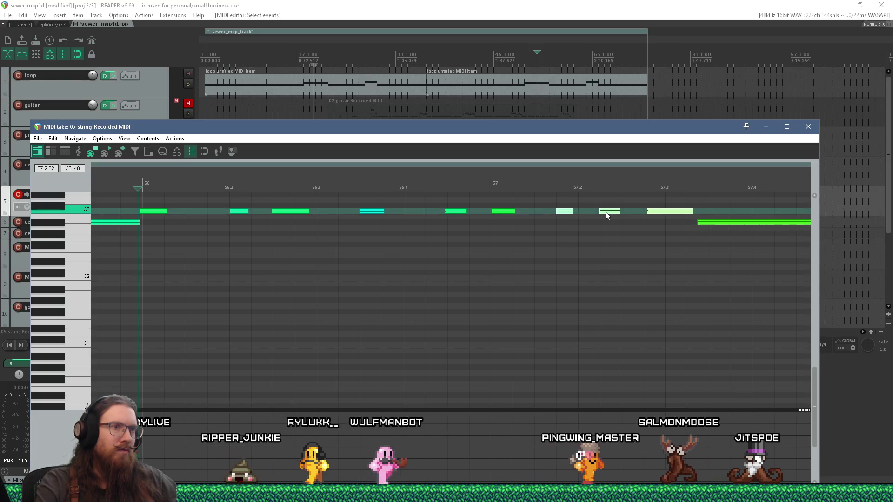
Step: Select the long A#2 note and play from bar 57
left_click(510, 196)
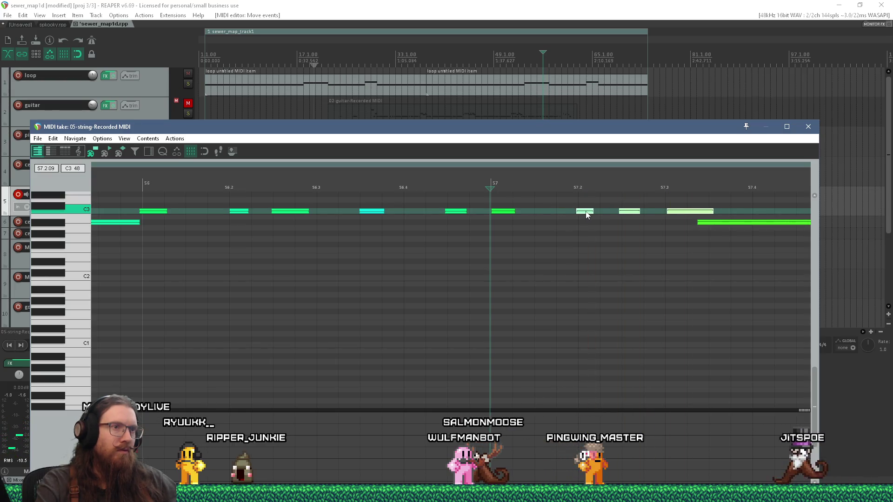
left_click(715, 225)
key("space")
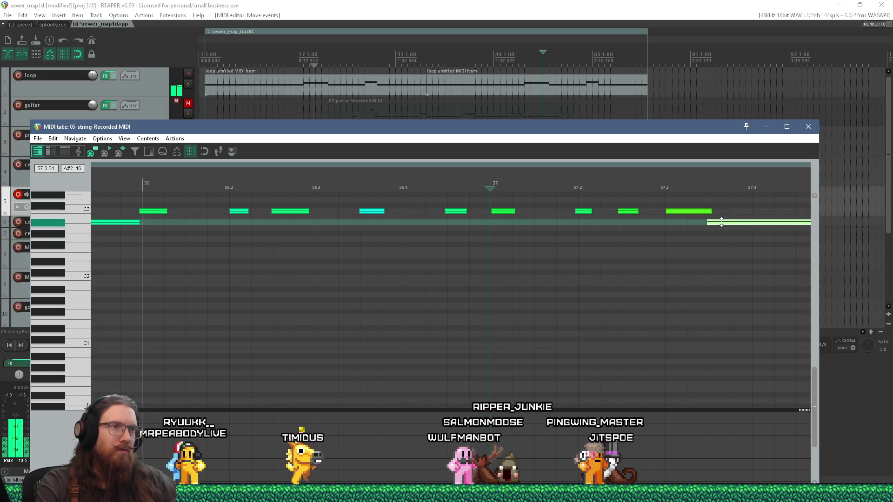
Step: Zoom the piano roll and select the notes from bar 57.5 through bar 58
scroll(674, 242, "down", 3)
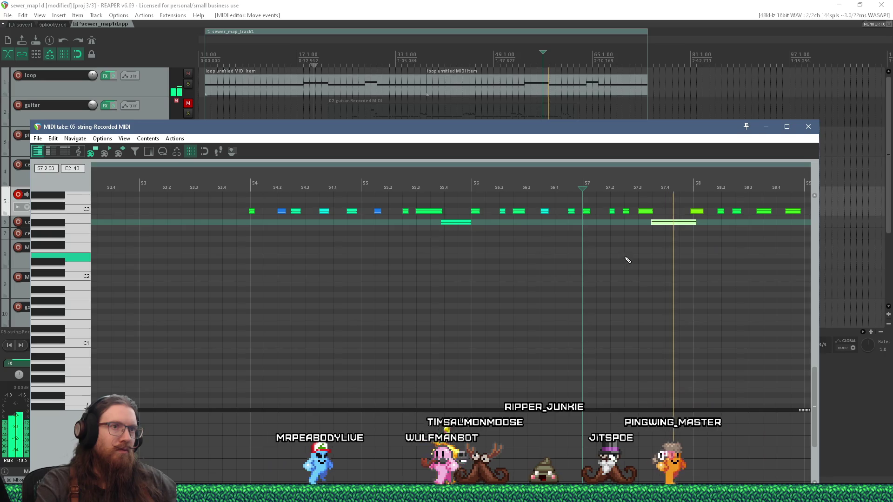
scroll(605, 246, "down", 3)
scroll(675, 218, "up", 3)
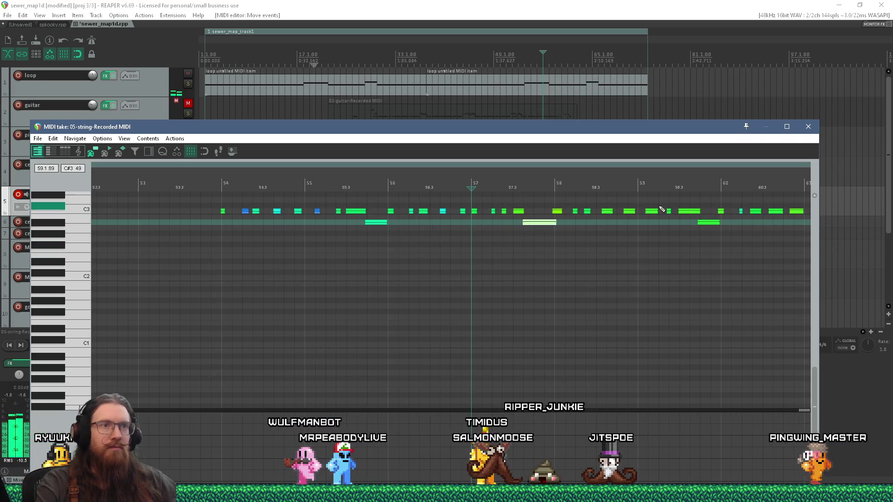
scroll(582, 244, "down", 8)
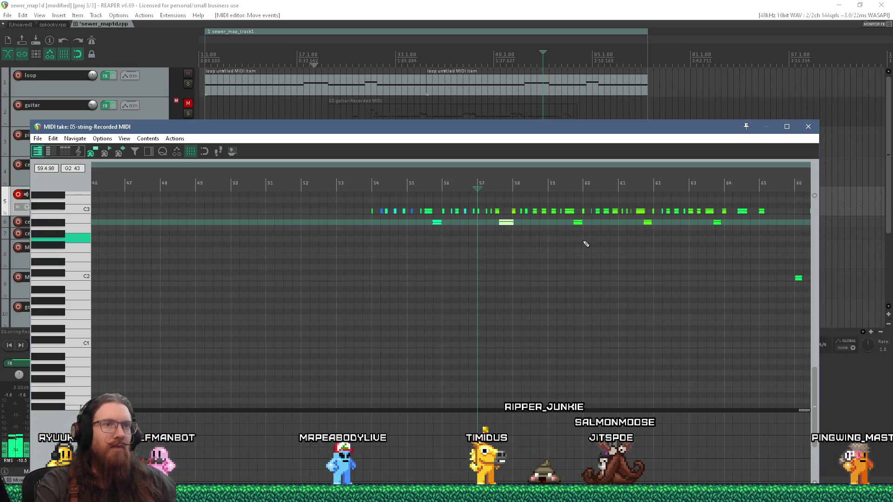
scroll(716, 337, "up", 3)
mouse_move(717, 339)
left_mouse_down()
mouse_move(579, 200)
mouse_move(452, 154)
mouse_move(428, 236)
left_mouse_up()
scroll(428, 333, "up", 5)
left_click_drag(339, 283, 366, 326)
scroll(370, 326, "up", 4)
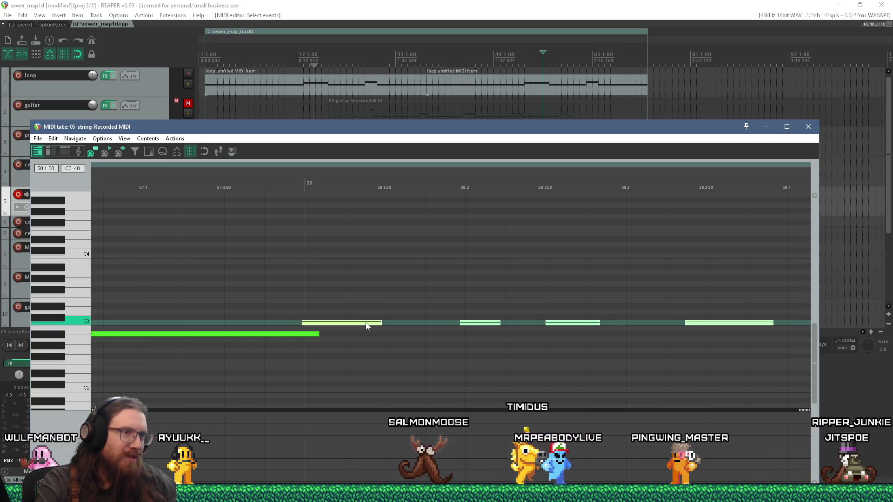
scroll(434, 335, "down", 3)
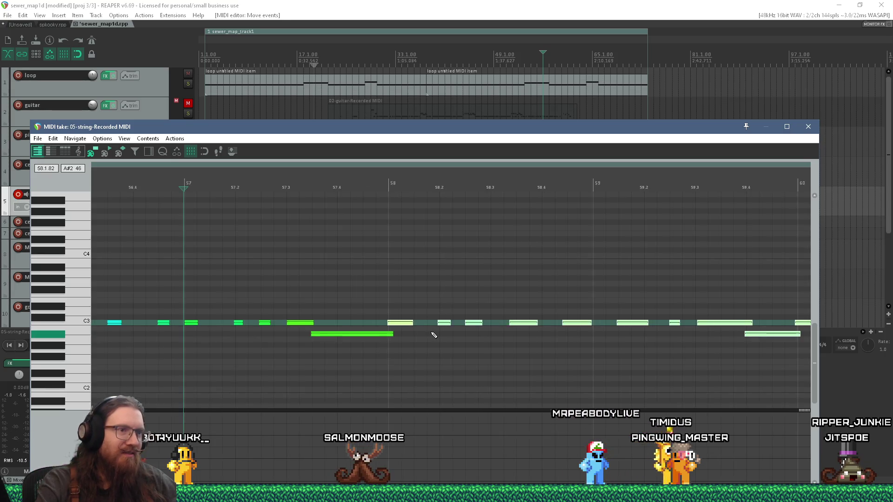
scroll(483, 338, "up", 1)
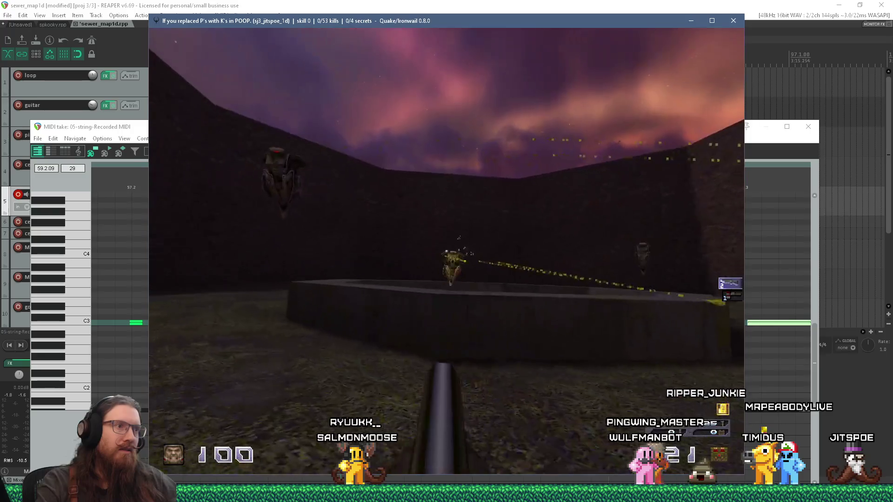
Step: Fight the arena monsters with weapon 7, then advance through the barred gates down the foggy corridor
key("7")
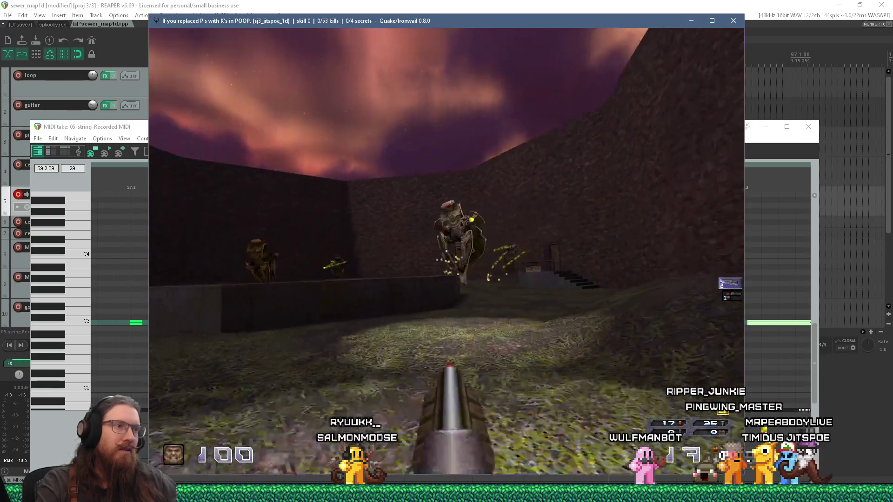
left_click(447, 251)
left_click(446, 252)
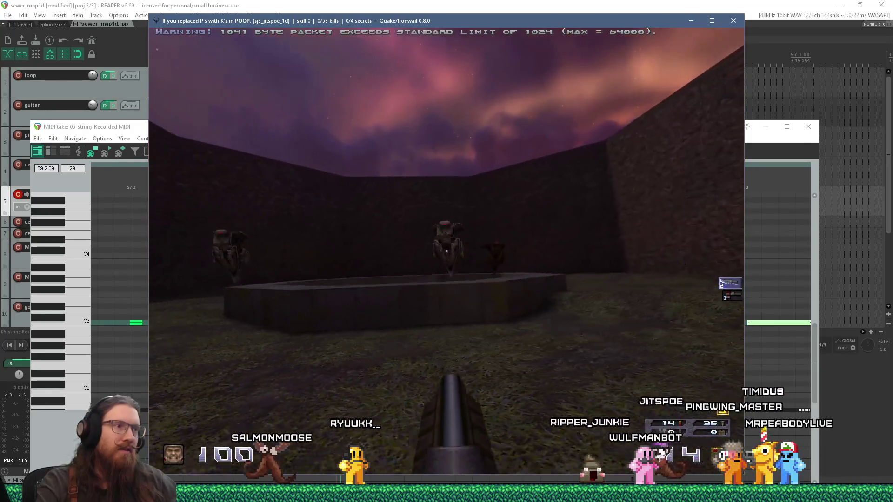
left_click(446, 251)
key("w")
key("w")
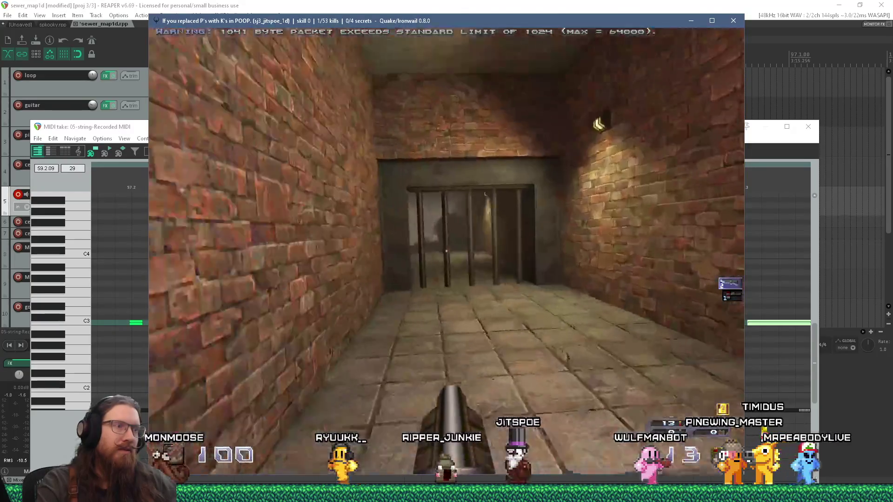
key("w")
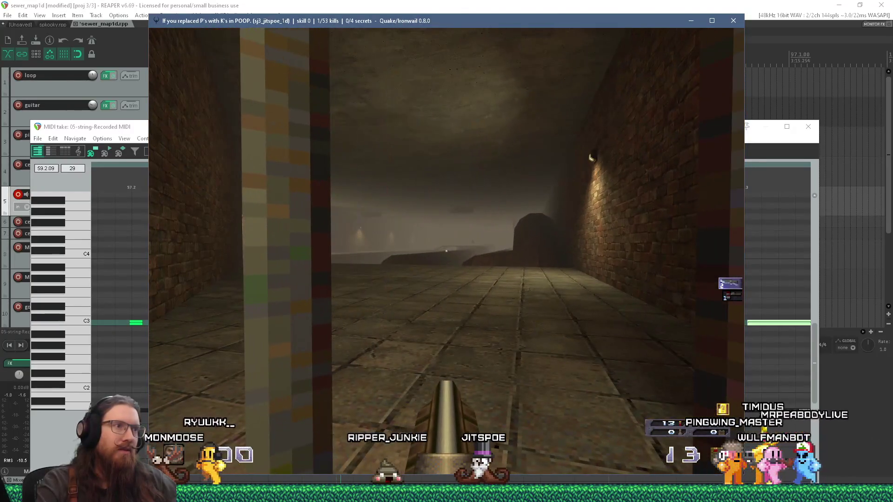
key("w")
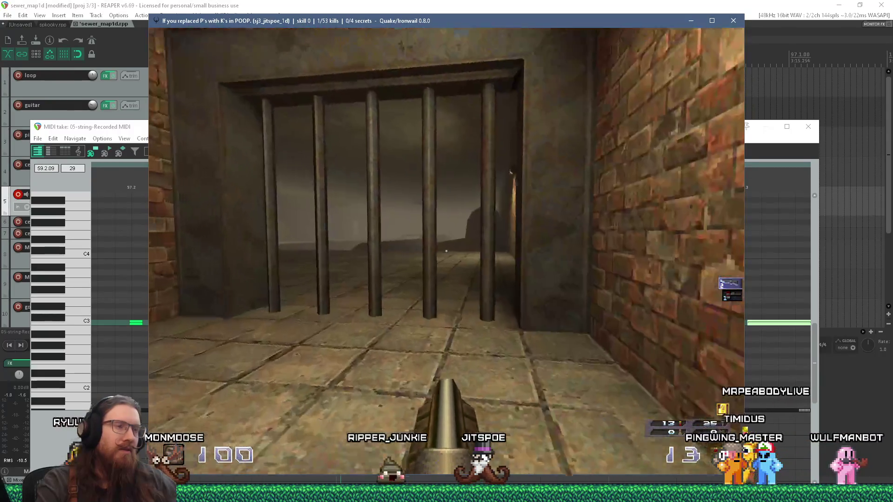
Step: Enable noclip from the console and grant every weapon and item with impulse 9
key("grave")
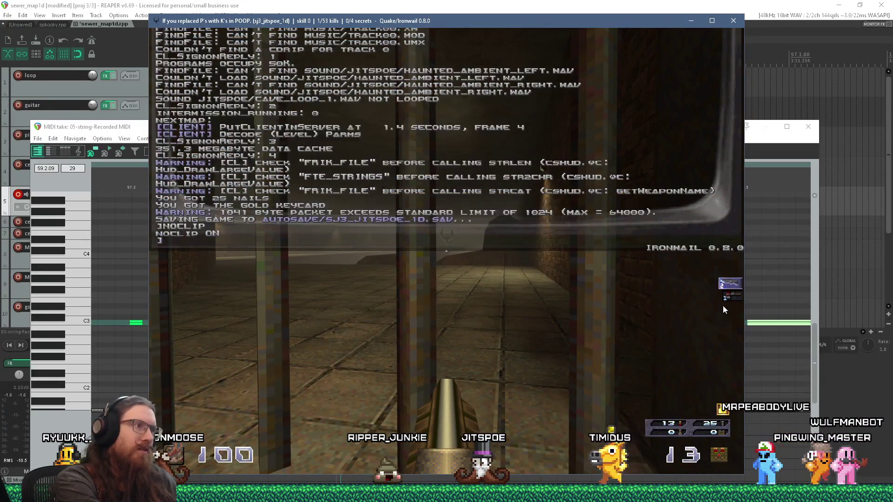
key("grave")
key("grave")
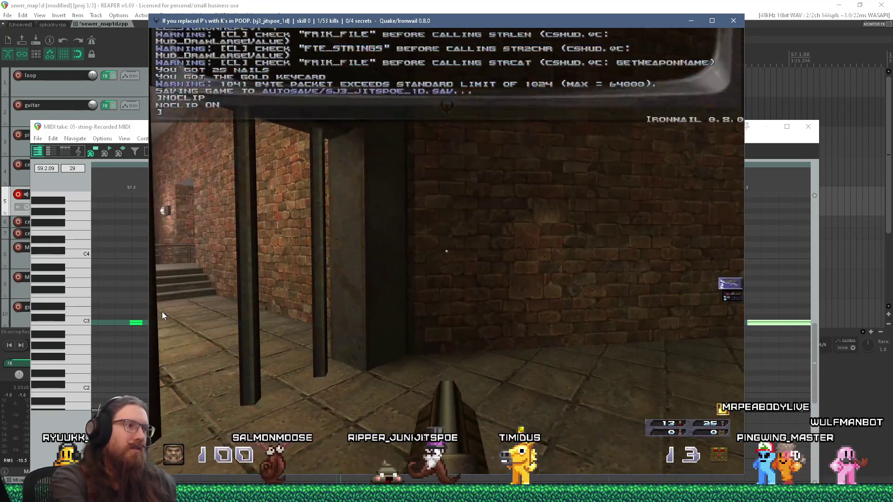
type("NO")
key("Up")
key("Return")
key("grave")
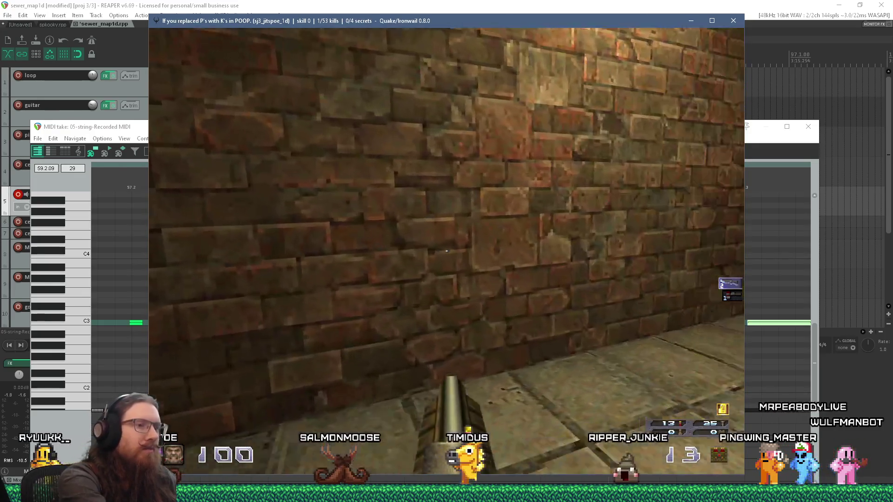
key("9")
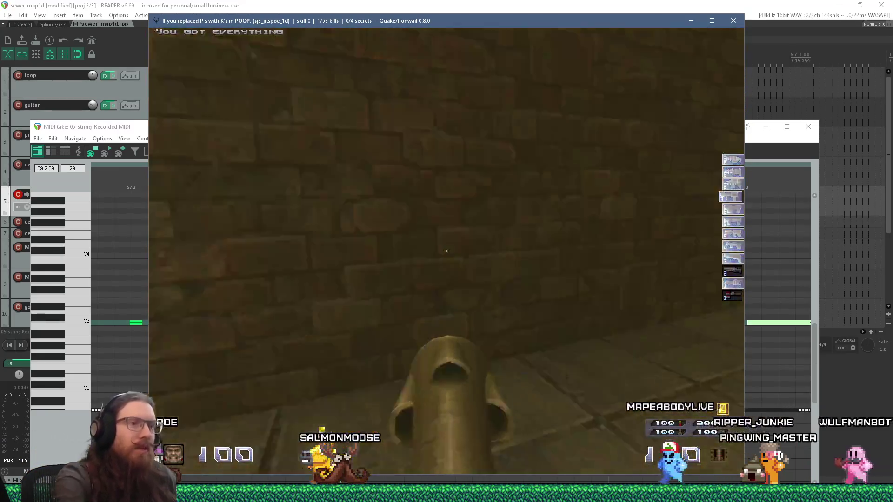
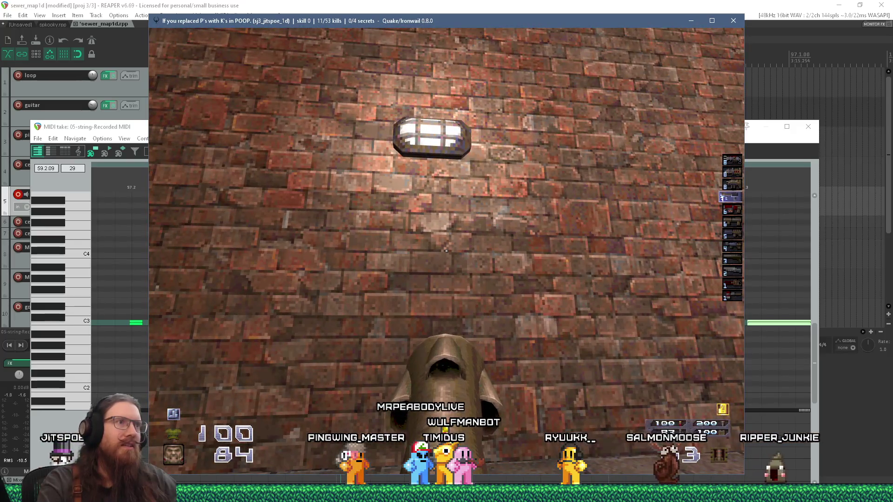
Step: Shoot down the corridor, walk the sewer ledge, take an F12 screenshot, and collect the 25-health box
mouse_move(445, 251)
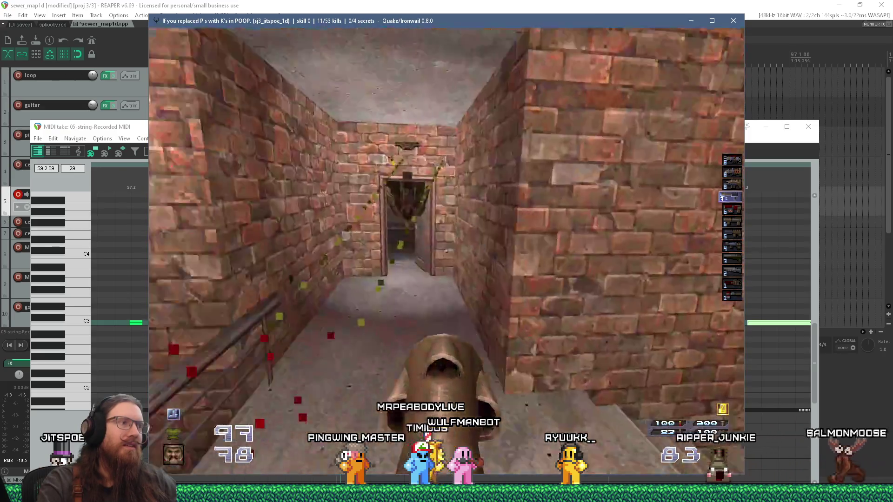
left_click(446, 251)
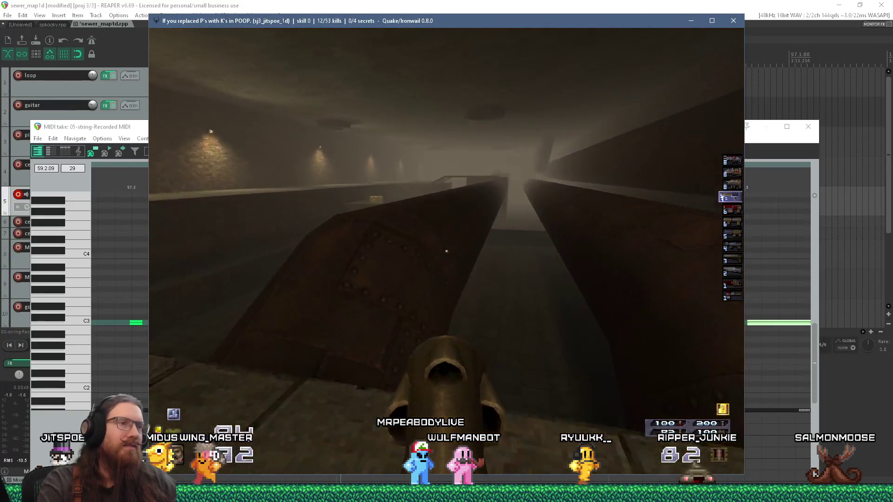
key("w")
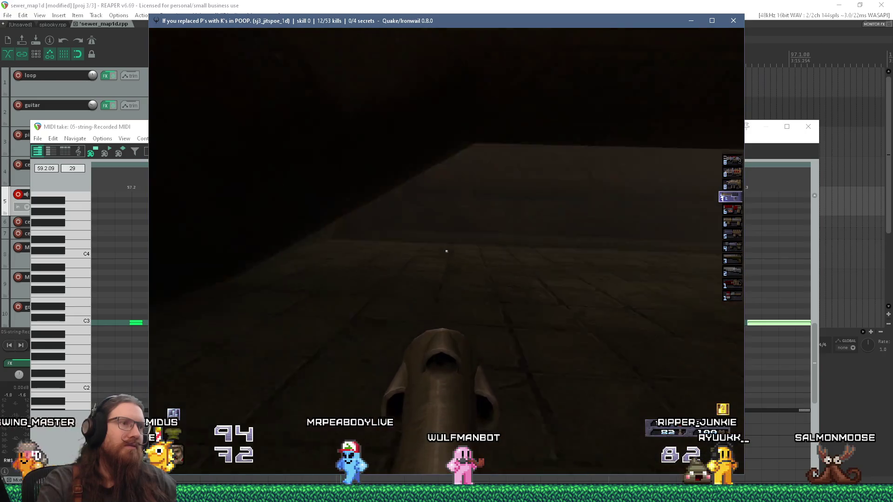
mouse_move(446, 251)
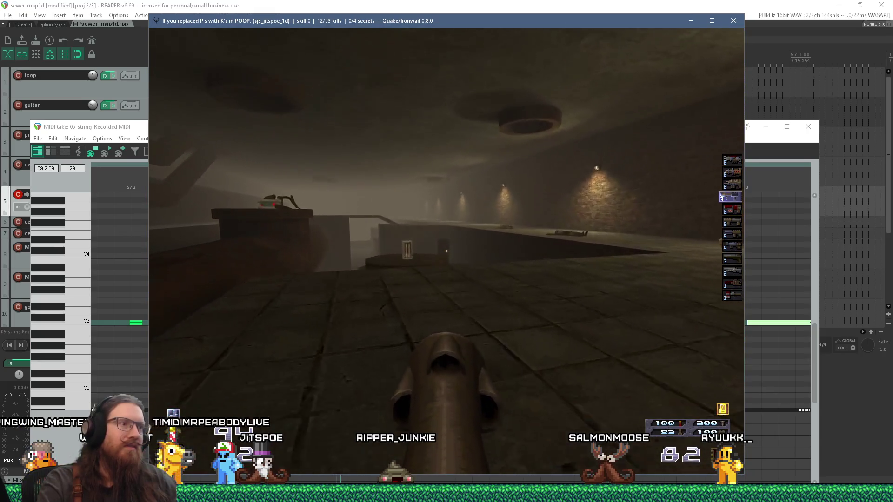
key("w")
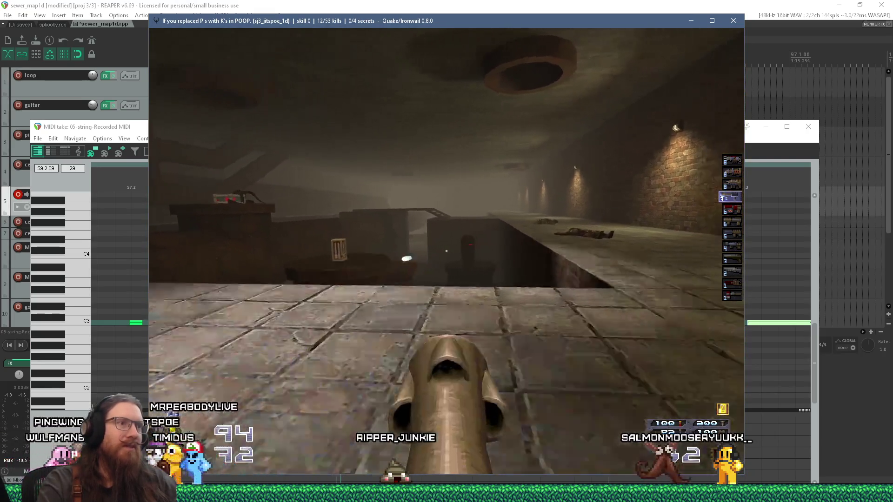
key("F12")
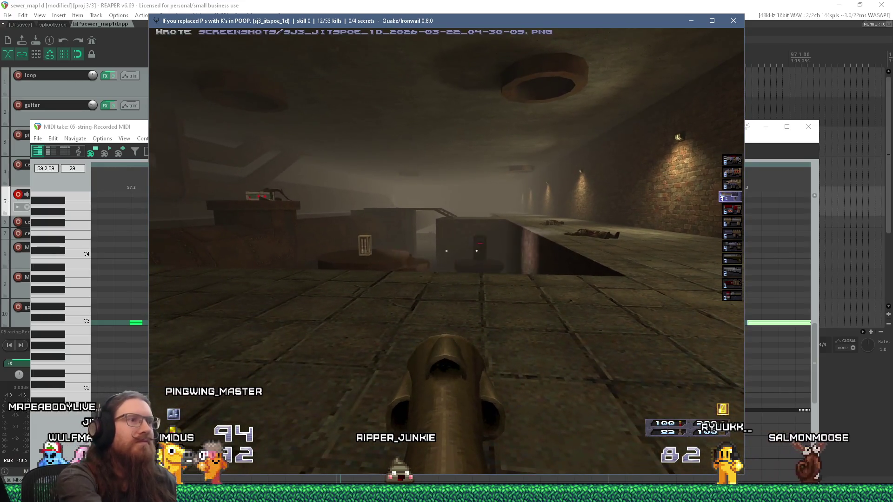
key("w")
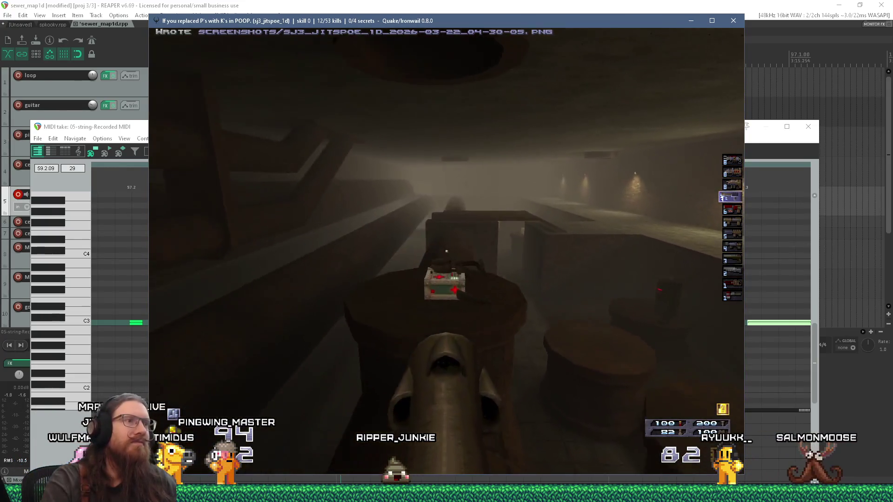
key("w")
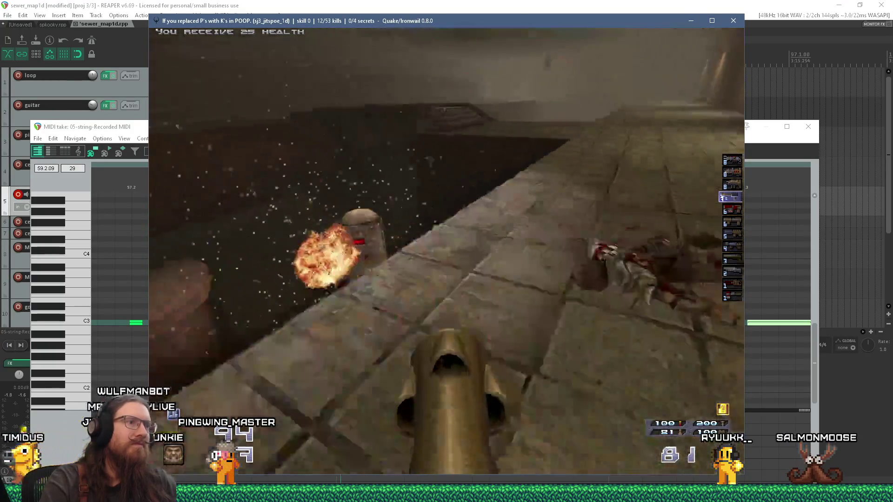
key("w")
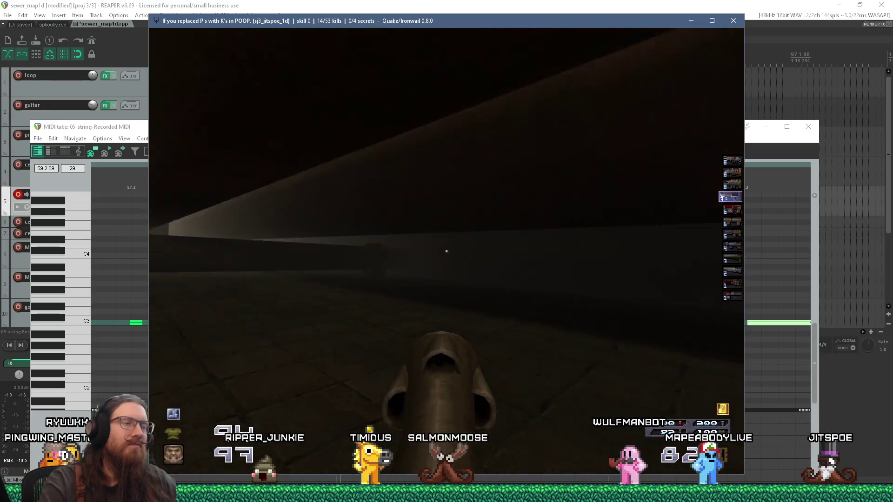
Step: Quit Ironwail by entering 'quit' in the game console
key("grave")
type("quit")
key("Return")
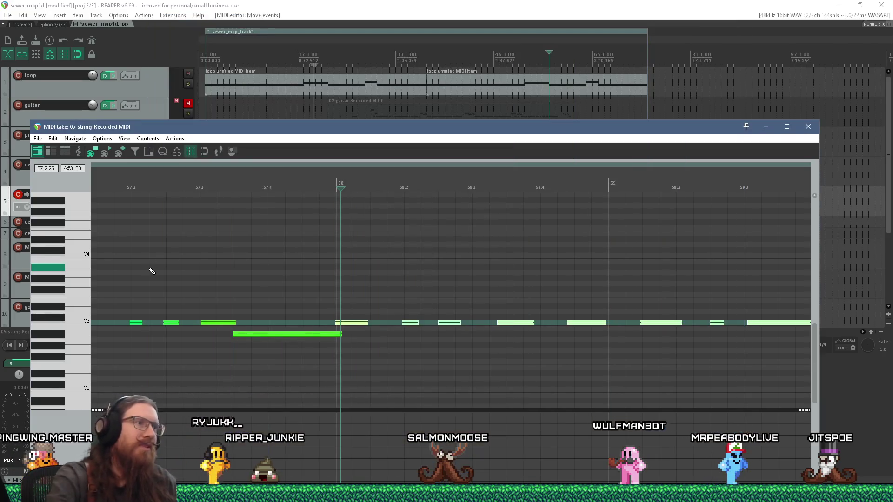
Step: Back in TrenchBroom, close the Compile dialog and drag the brick brush beside the pipes along the wall
key("alt+Tab")
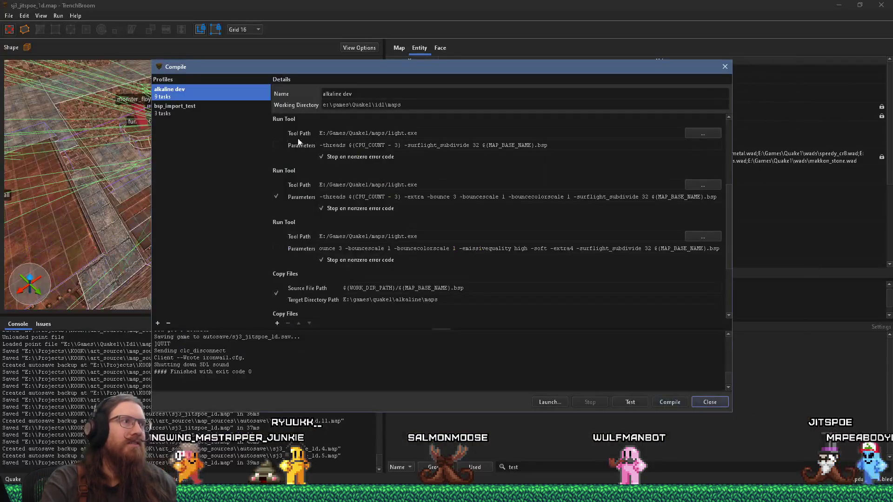
left_click(725, 67)
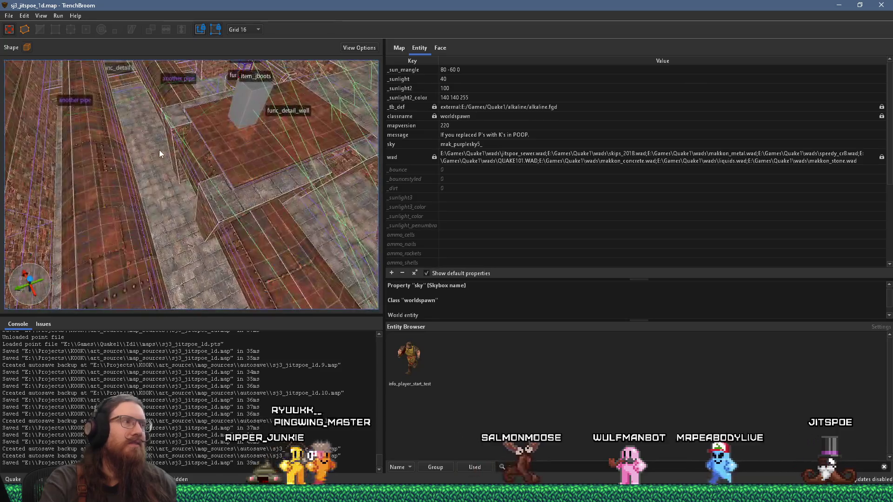
mouse_move(200, 180)
left_mouse_down()
mouse_move(177, 183)
mouse_move(144, 233)
mouse_move(94, 139)
mouse_move(57, 108)
mouse_move(96, 199)
left_mouse_up()
left_click(105, 244)
mouse_move(105, 244)
left_mouse_down()
mouse_move(133, 231)
mouse_move(68, 269)
left_mouse_up()
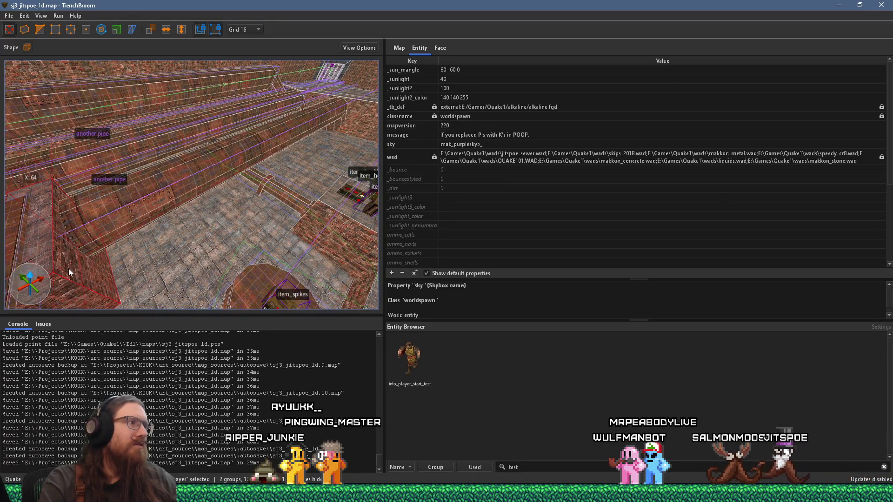
Step: Set the grid to 64 units and deselect the brick brush
left_click(251, 30)
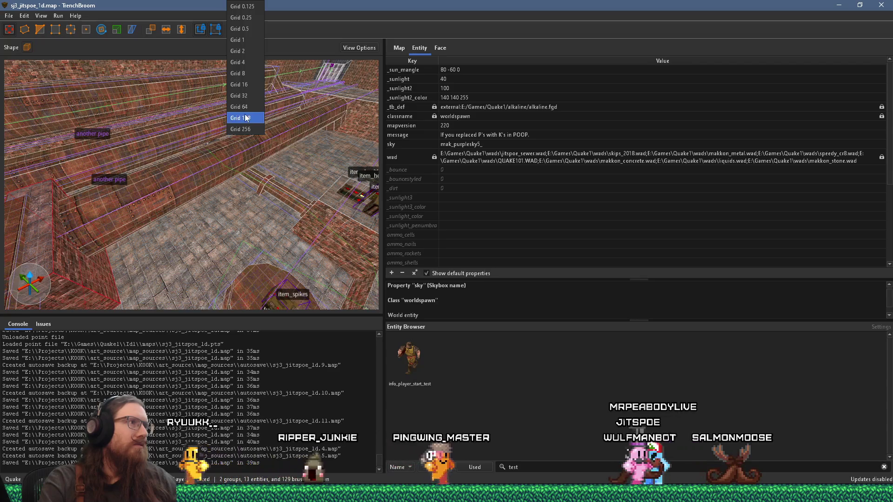
left_click(239, 107)
scroll(192, 150, "up", 3)
key("Escape")
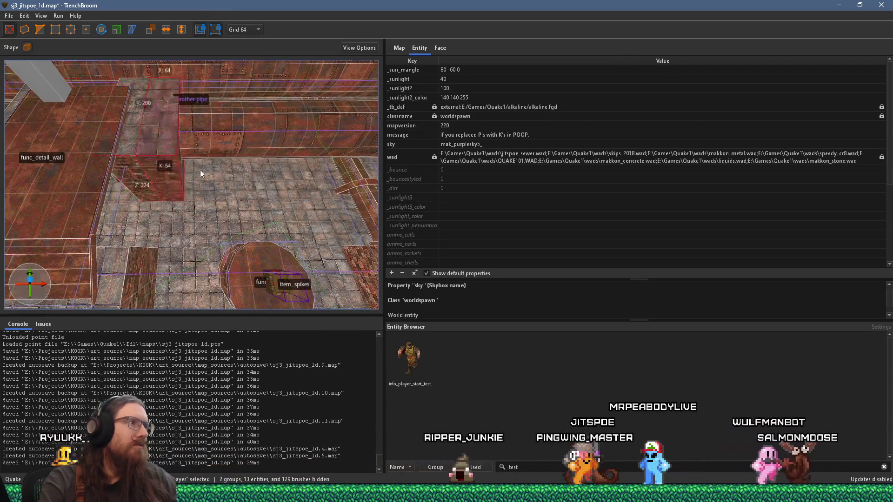
Step: Nudge the brush left with the arrow key and switch the grid to 32 units
mouse_move(40, 162)
left_mouse_down()
mouse_move(207, 163)
mouse_move(218, 137)
left_mouse_up()
left_click_drag(336, 97, 168, 126)
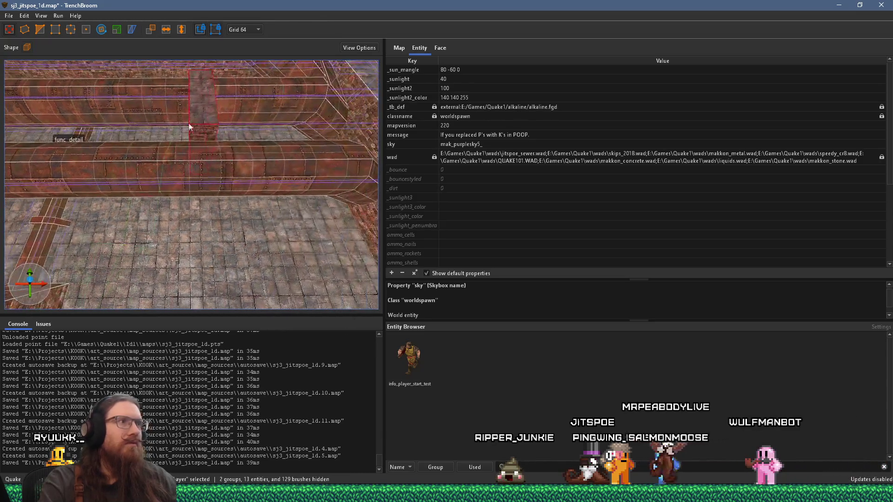
mouse_move(297, 83)
left_mouse_down()
mouse_move(106, 183)
mouse_move(228, 155)
mouse_move(194, 125)
mouse_move(178, 185)
mouse_move(160, 116)
left_mouse_up()
key("Left")
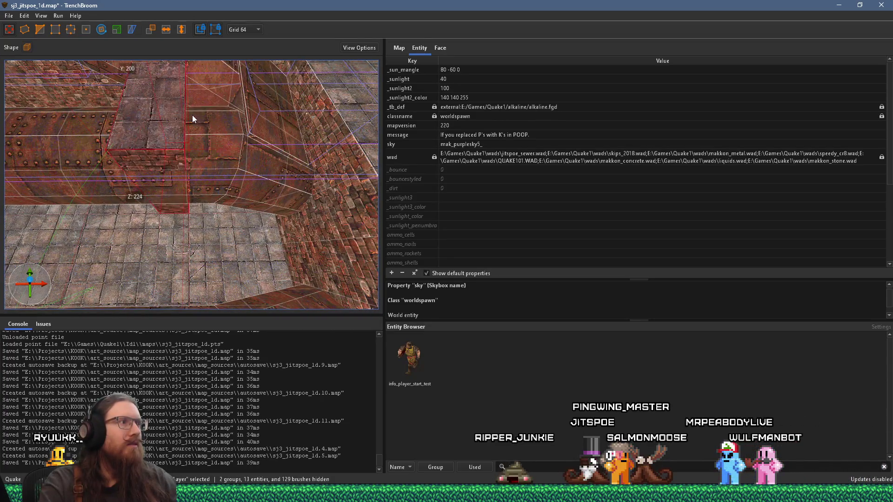
left_click(251, 29)
left_click(248, 96)
Step: Orbit the camera over the brick wall, the riveted detail beam and the tall brick wall
mouse_move(209, 107)
left_mouse_down()
mouse_move(76, 134)
mouse_move(137, 135)
mouse_move(152, 255)
mouse_move(101, 201)
mouse_move(83, 135)
mouse_move(119, 149)
mouse_move(138, 130)
left_mouse_up()
mouse_move(149, 297)
left_mouse_down()
mouse_move(234, 267)
mouse_move(232, 233)
mouse_move(195, 141)
mouse_move(240, 141)
mouse_move(224, 80)
mouse_move(315, 5)
mouse_move(202, 172)
left_mouse_up()
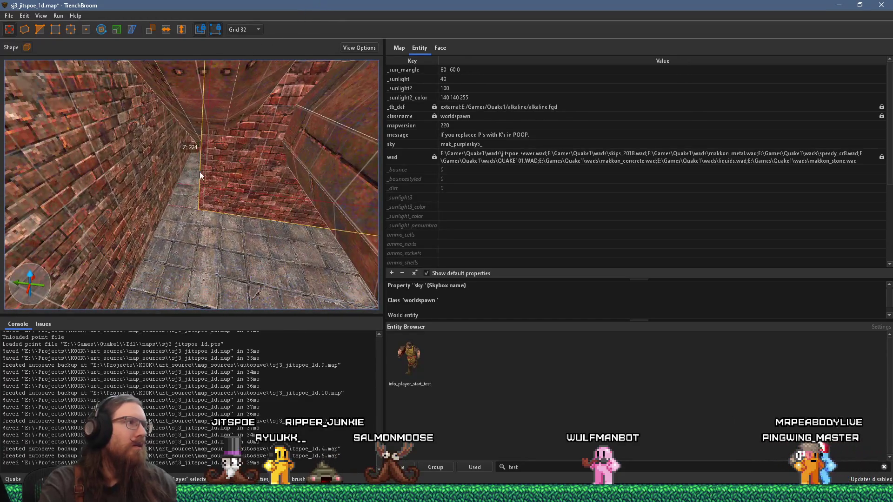
mouse_move(288, 152)
left_mouse_down()
mouse_move(100, 183)
mouse_move(92, 209)
mouse_move(107, 186)
mouse_move(93, 163)
mouse_move(186, 149)
mouse_move(157, 163)
left_mouse_up()
mouse_move(153, 198)
left_mouse_down()
mouse_move(140, 185)
mouse_move(68, 224)
mouse_move(6, 219)
mouse_move(12, 179)
mouse_move(75, 180)
mouse_move(58, 212)
mouse_move(128, 200)
mouse_move(216, 208)
mouse_move(118, 261)
mouse_move(137, 253)
mouse_move(153, 222)
left_mouse_up()
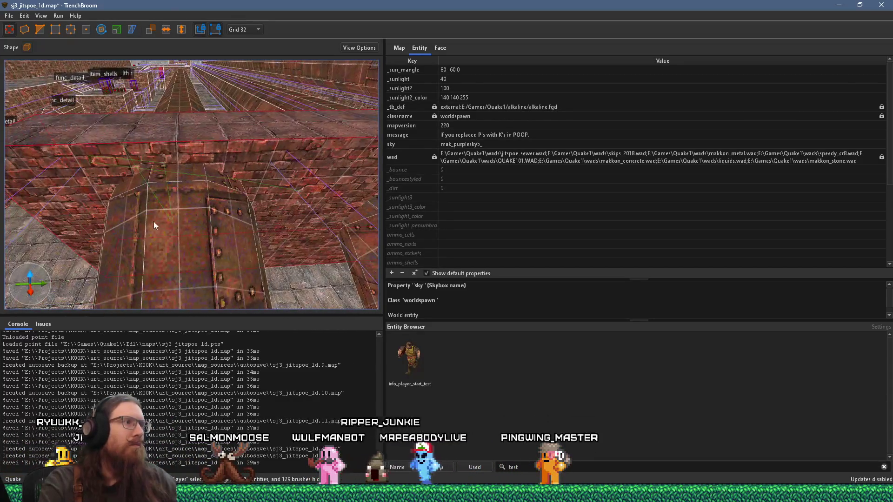
mouse_move(263, 162)
left_mouse_down()
mouse_move(51, 175)
mouse_move(13, 191)
mouse_move(144, 195)
mouse_move(210, 183)
mouse_move(165, 189)
mouse_move(147, 246)
mouse_move(201, 228)
left_mouse_up()
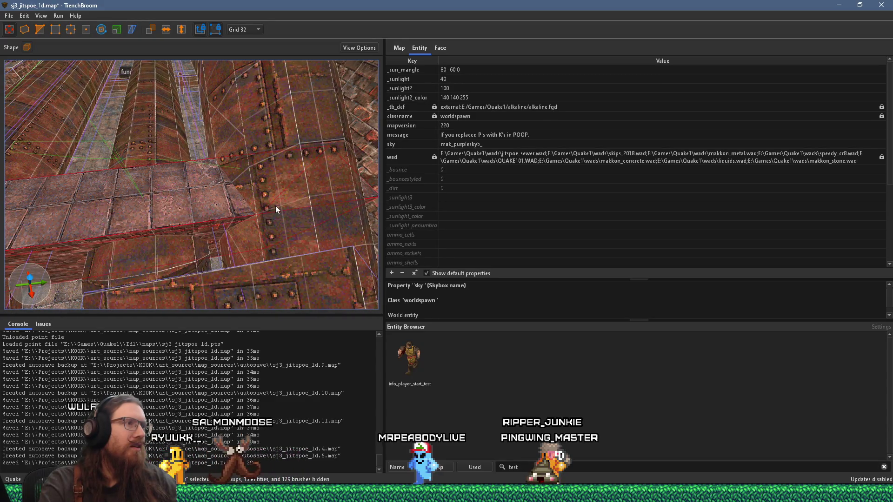
mouse_move(192, 205)
left_mouse_down()
mouse_move(147, 199)
mouse_move(255, 142)
mouse_move(319, 132)
mouse_move(215, 147)
mouse_move(247, 138)
mouse_move(284, 133)
mouse_move(313, 170)
mouse_move(314, 113)
mouse_move(331, 125)
mouse_move(93, 216)
mouse_move(208, 205)
mouse_move(107, 267)
mouse_move(35, 272)
mouse_move(160, 199)
mouse_move(196, 132)
mouse_move(351, 153)
mouse_move(171, 164)
mouse_move(70, 106)
mouse_move(29, 111)
mouse_move(184, 121)
mouse_move(208, 140)
mouse_move(303, 135)
mouse_move(352, 107)
mouse_move(382, 108)
mouse_move(266, 196)
mouse_move(256, 217)
mouse_move(194, 178)
mouse_move(118, 177)
mouse_move(157, 187)
mouse_move(195, 186)
mouse_move(99, 172)
mouse_move(177, 195)
mouse_move(86, 272)
mouse_move(144, 249)
mouse_move(195, 251)
mouse_move(202, 202)
mouse_move(208, 245)
mouse_move(199, 235)
mouse_move(217, 153)
mouse_move(194, 145)
mouse_move(160, 205)
mouse_move(192, 218)
mouse_move(178, 197)
mouse_move(171, 141)
mouse_move(183, 85)
mouse_move(208, 71)
mouse_move(276, 191)
mouse_move(211, 238)
mouse_move(163, 183)
mouse_move(184, 256)
mouse_move(194, 264)
mouse_move(288, 245)
mouse_move(306, 297)
mouse_move(182, 301)
mouse_move(136, 262)
left_mouse_up()
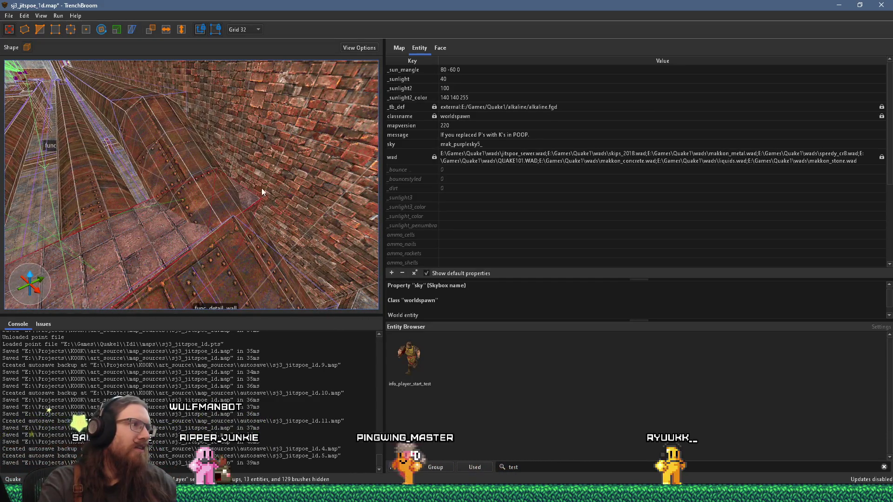
Step: Orbit over the riveted ledge, detail wall and pipes, then fly down the narrow brick corridor
mouse_move(180, 224)
left_mouse_down()
mouse_move(143, 225)
mouse_move(71, 205)
mouse_move(20, 161)
mouse_move(350, 144)
mouse_move(195, 192)
mouse_move(221, 200)
mouse_move(213, 217)
mouse_move(255, 245)
mouse_move(267, 239)
mouse_move(229, 227)
mouse_move(285, 217)
mouse_move(320, 247)
mouse_move(331, 238)
mouse_move(174, 262)
left_mouse_up()
mouse_move(261, 259)
left_mouse_down()
mouse_move(240, 249)
mouse_move(241, 216)
mouse_move(256, 217)
mouse_move(217, 220)
mouse_move(300, 186)
mouse_move(257, 155)
mouse_move(329, 169)
mouse_move(115, 178)
mouse_move(191, 233)
left_mouse_up()
scroll(191, 233, "down", 5)
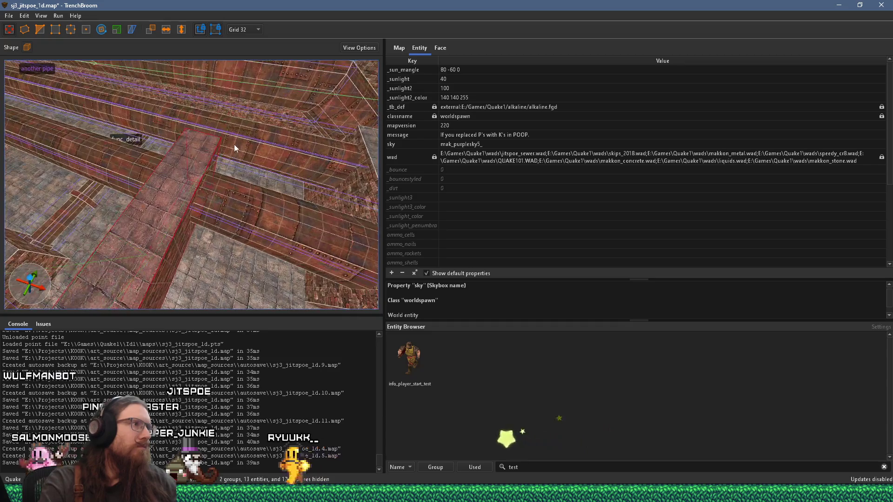
mouse_move(228, 118)
left_mouse_down()
mouse_move(150, 94)
mouse_move(141, 186)
mouse_move(147, 160)
mouse_move(141, 165)
mouse_move(74, 124)
left_mouse_up()
mouse_move(198, 179)
left_mouse_down()
mouse_move(110, 91)
mouse_move(185, 155)
mouse_move(184, 185)
mouse_move(169, 191)
left_mouse_up()
Step: Select the 96×128×192 brick brush in the corridor corner
left_click(168, 192)
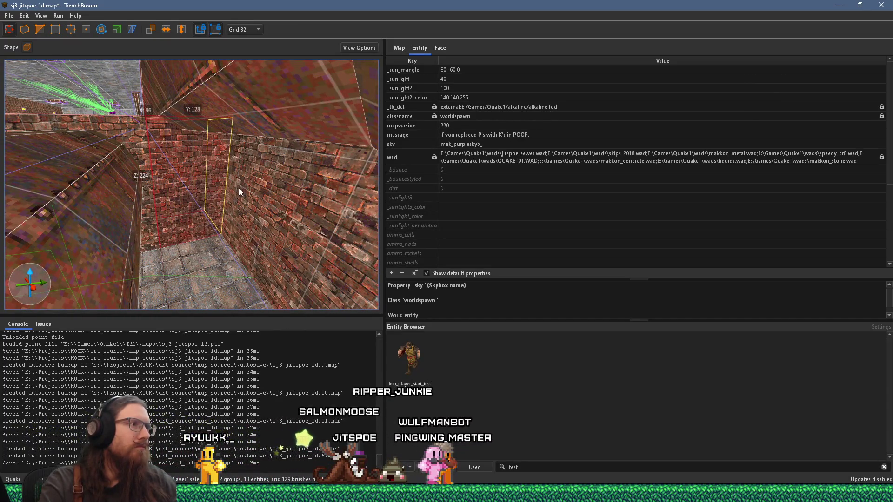
left_click(176, 113)
scroll(177, 124, "up", 3)
scroll(177, 125, "down", 5)
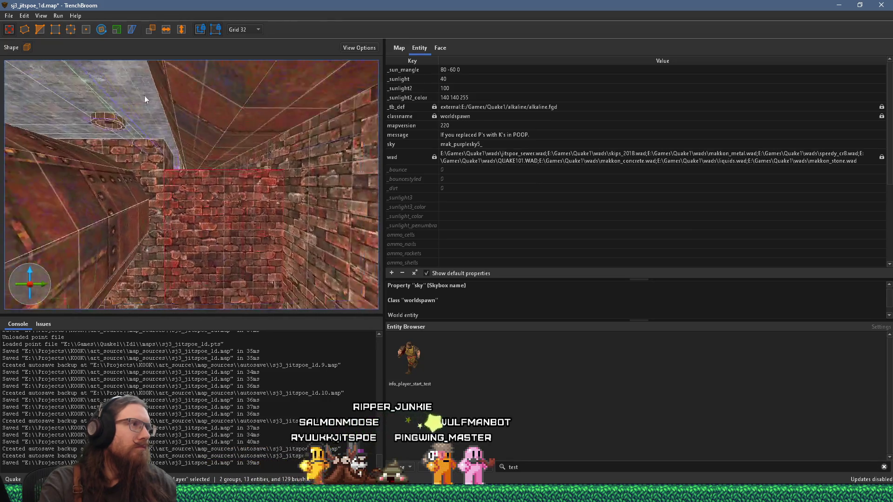
left_click(247, 29)
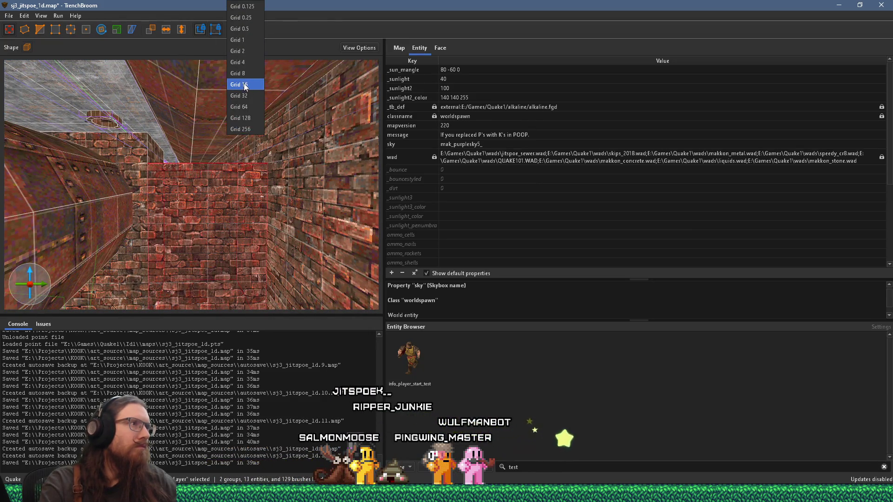
Step: On a 16-unit grid, drag the brick ledge brush's top face upward, then deselect everything
left_click(242, 84)
mouse_move(217, 163)
left_mouse_down()
mouse_move(259, 182)
mouse_move(267, 247)
mouse_move(175, 220)
mouse_move(169, 207)
mouse_move(298, 226)
mouse_move(55, 211)
mouse_move(94, 202)
mouse_move(156, 214)
left_mouse_up()
left_click(186, 212)
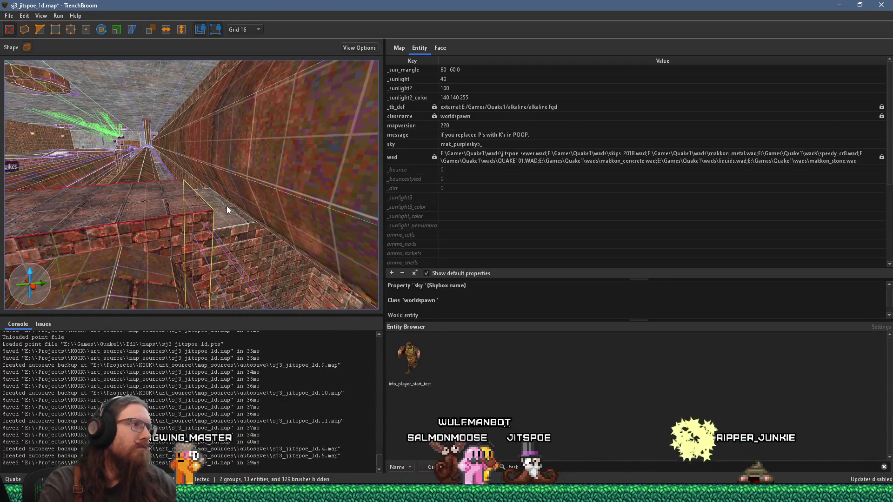
mouse_move(227, 206)
left_mouse_down()
mouse_move(180, 166)
mouse_move(162, 233)
left_mouse_up()
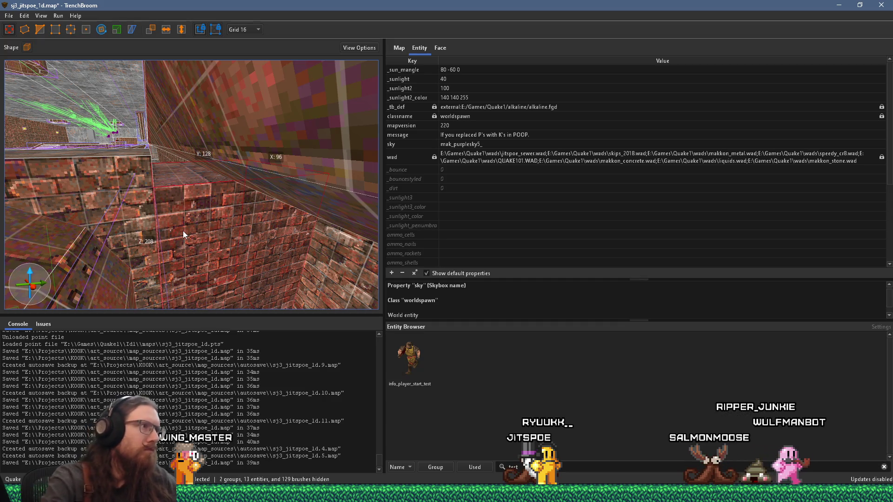
left_click_drag(213, 192, 205, 161)
key("v")
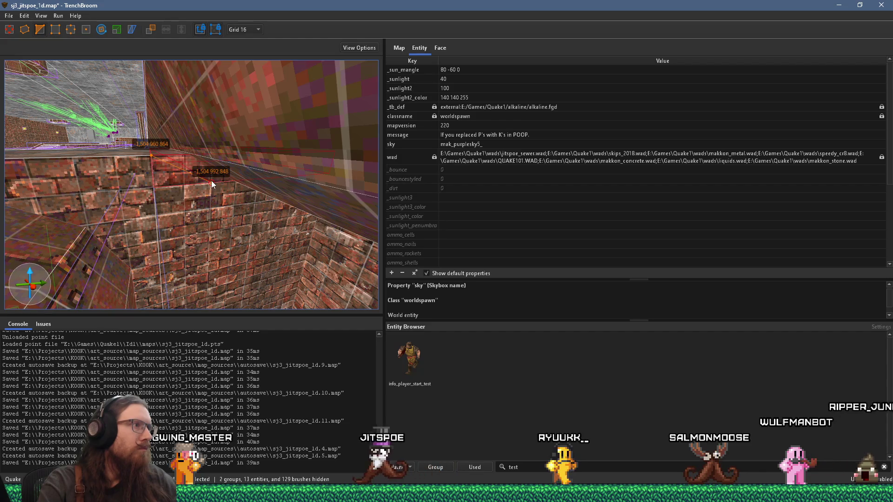
key("Escape")
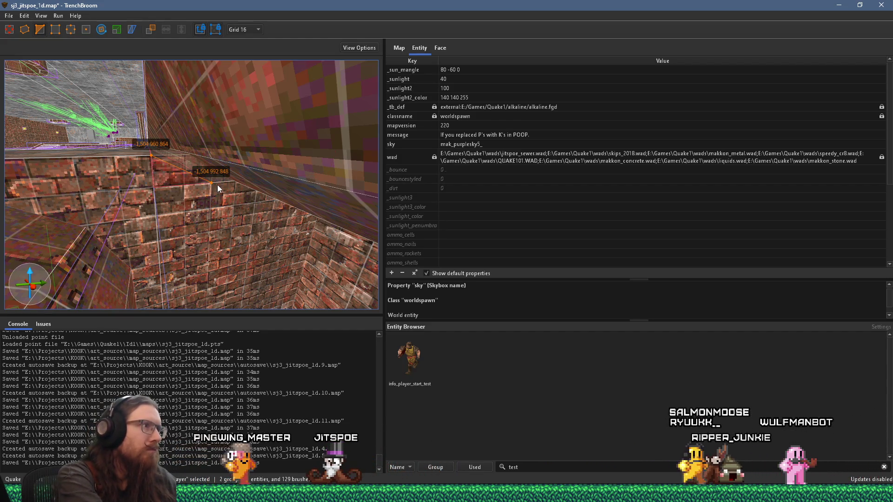
left_click(185, 261)
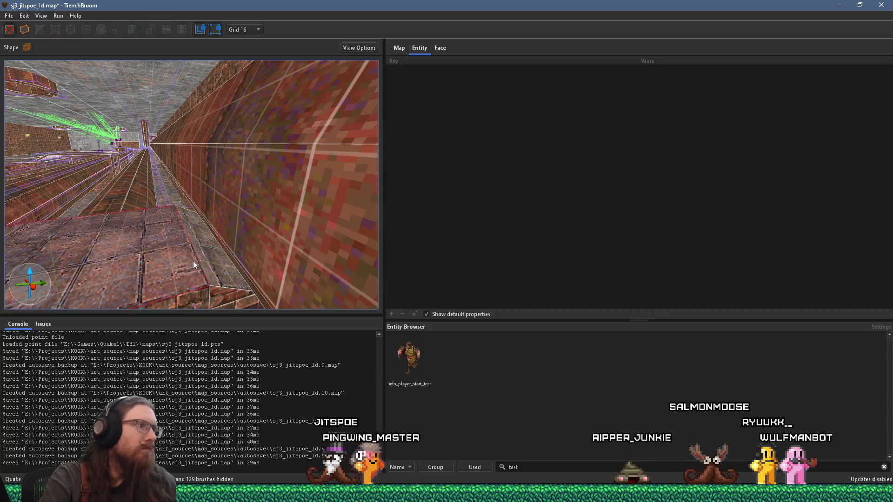
key("Escape")
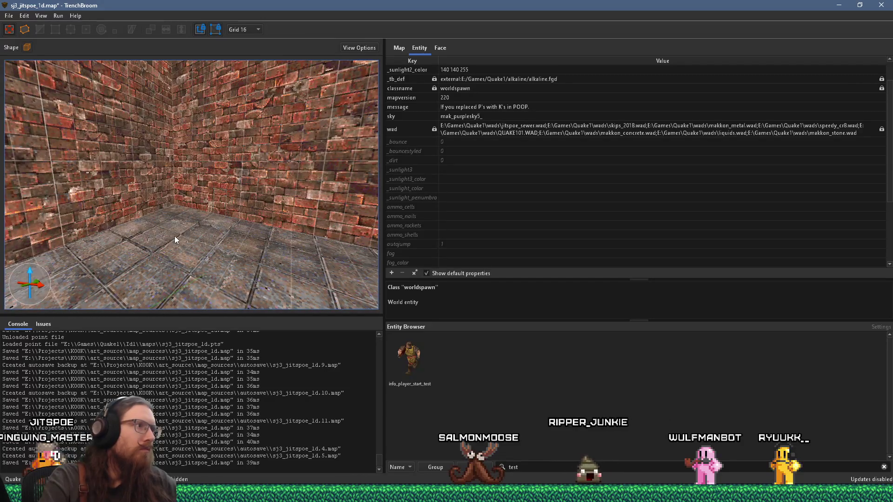
Step: Place an item_health point entity in the corridor via Create Point Entity > Item
right_click(174, 228)
mouse_move(244, 385)
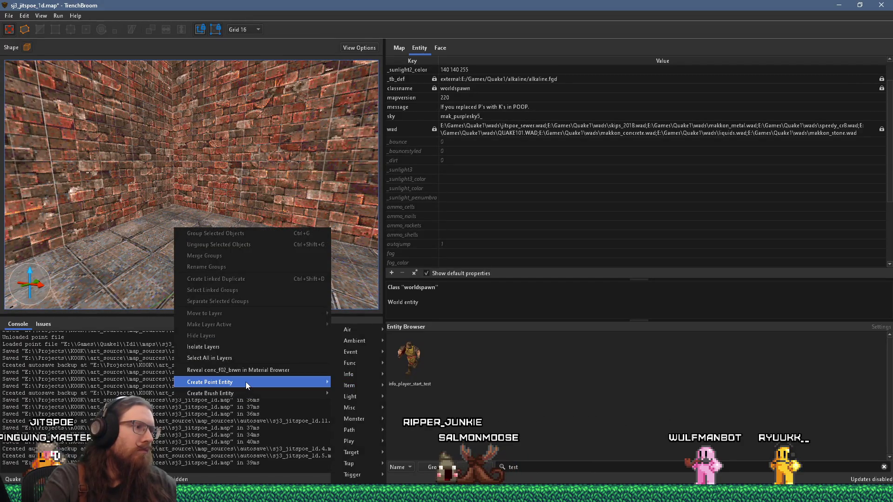
mouse_move(366, 384)
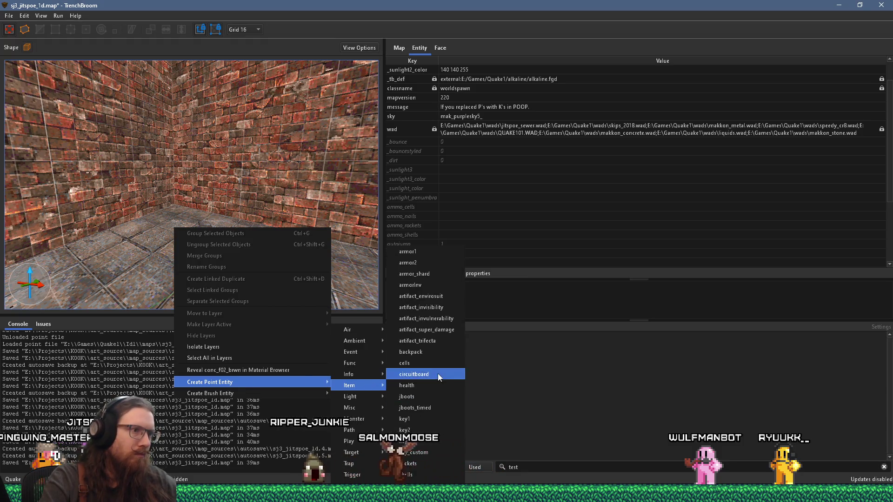
left_click(426, 387)
scroll(161, 226, "down", 10)
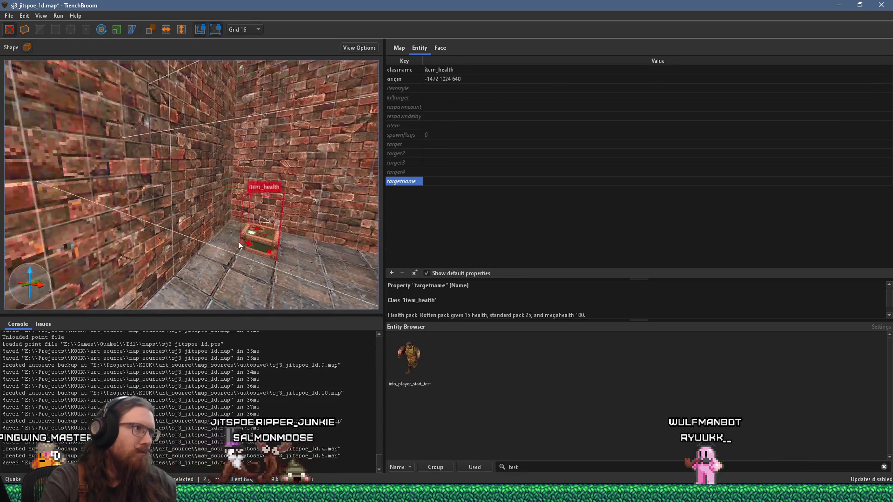
mouse_move(257, 306)
left_mouse_down()
mouse_move(310, 290)
mouse_move(300, 272)
mouse_move(96, 278)
mouse_move(179, 249)
mouse_move(175, 225)
mouse_move(160, 265)
mouse_move(218, 266)
left_mouse_up()
key("Escape")
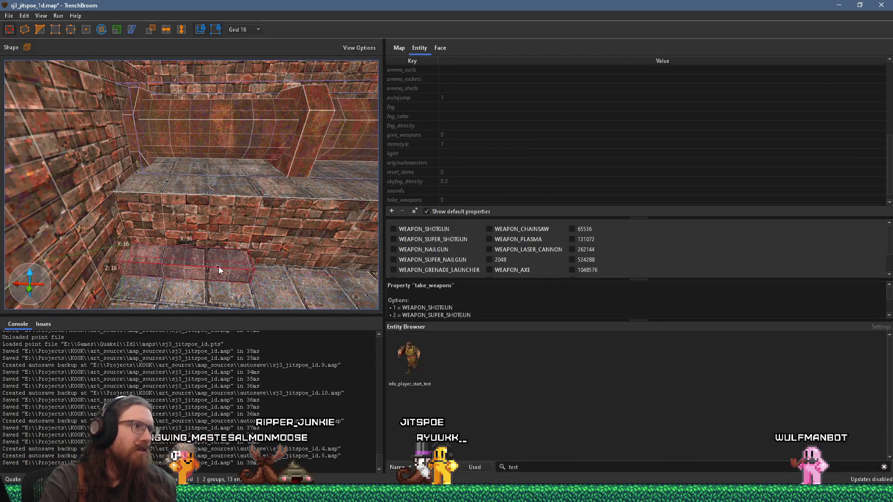
Step: Draw a long low brush along the wall base and texture it with cr8_lamp5_16
left_click(440, 46)
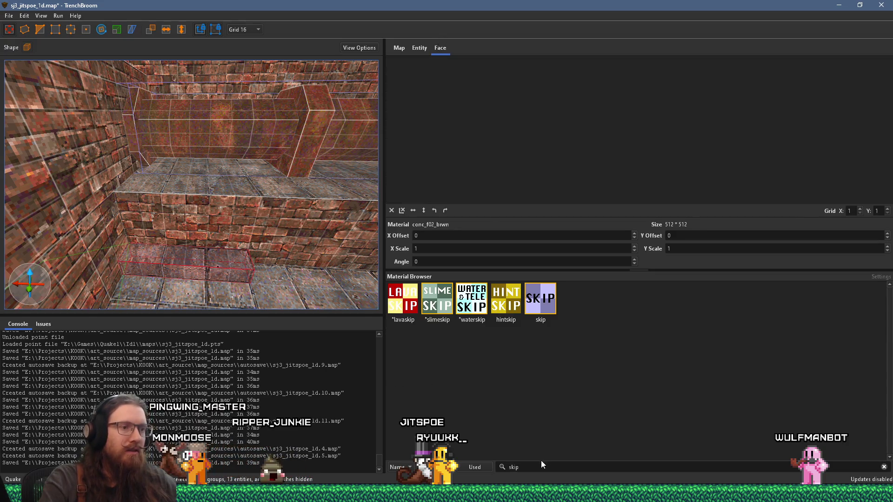
double_click(514, 467)
type("CR8")
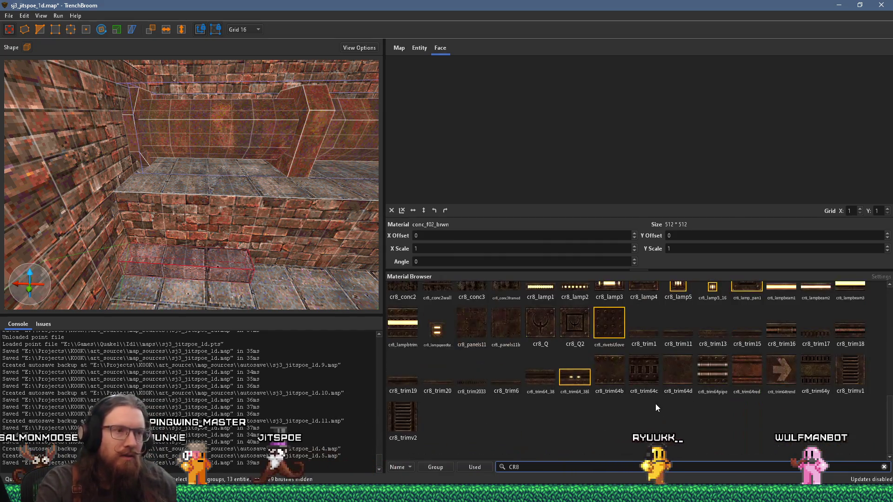
scroll(655, 404, "up", 3)
left_click(712, 344)
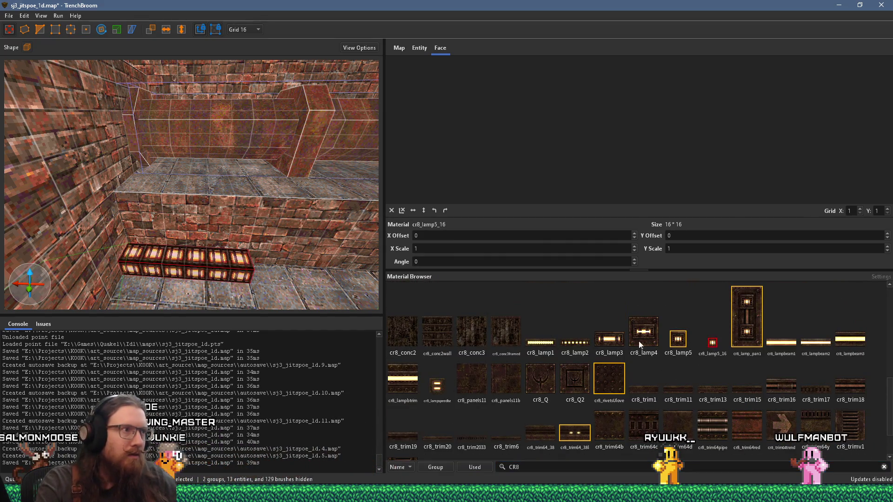
Step: Set the grid to 8 units and bring the lamp brush's end into view
mouse_move(241, 256)
left_mouse_down()
mouse_move(214, 268)
mouse_move(250, 256)
mouse_move(263, 236)
mouse_move(173, 239)
mouse_move(161, 224)
mouse_move(167, 231)
left_mouse_up()
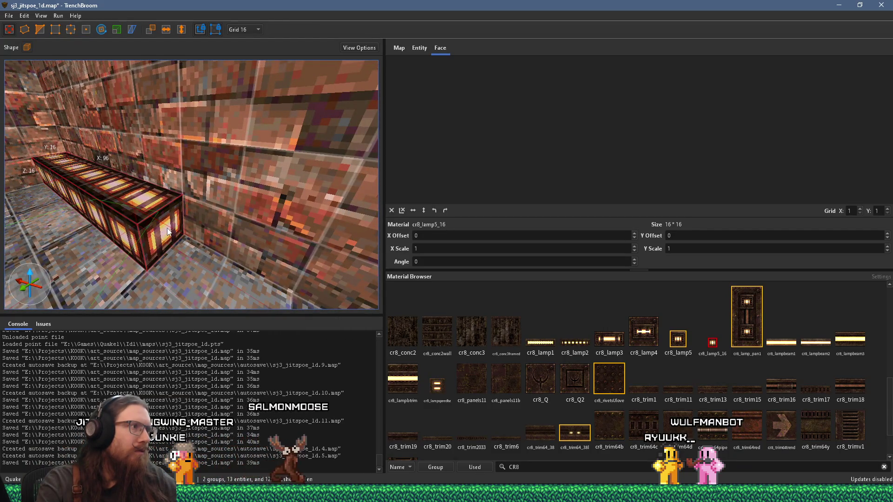
mouse_move(168, 231)
left_mouse_down()
mouse_move(178, 248)
mouse_move(186, 233)
left_mouse_up()
left_click(244, 29)
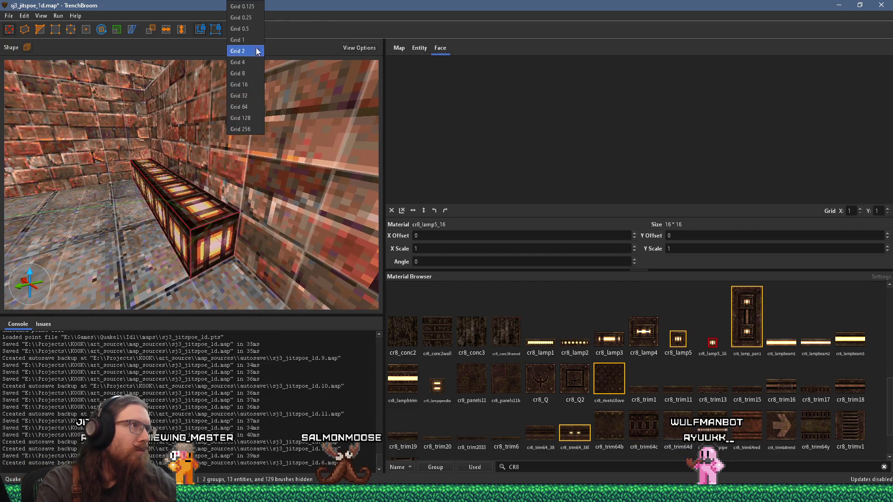
left_click(242, 74)
mouse_move(242, 84)
left_mouse_down()
mouse_move(241, 141)
mouse_move(153, 188)
mouse_move(180, 209)
mouse_move(180, 227)
mouse_move(224, 213)
mouse_move(270, 214)
mouse_move(337, 247)
mouse_move(296, 252)
left_mouse_up()
Step: Apply the cr8_rivetsUlove material to the lamp strip's end face
scroll(300, 252, "down", 2)
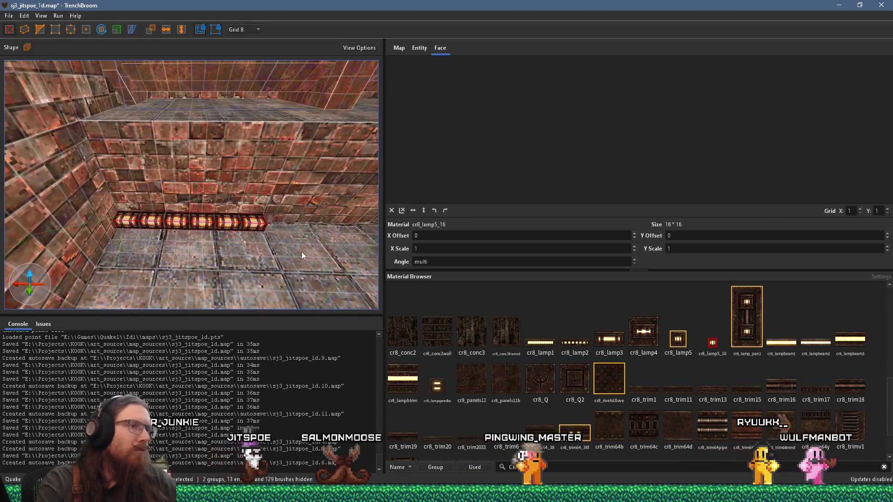
scroll(302, 251, "down", 8)
mouse_move(312, 217)
left_mouse_down()
mouse_move(273, 228)
mouse_move(191, 214)
left_mouse_up()
left_click(162, 150, "shift")
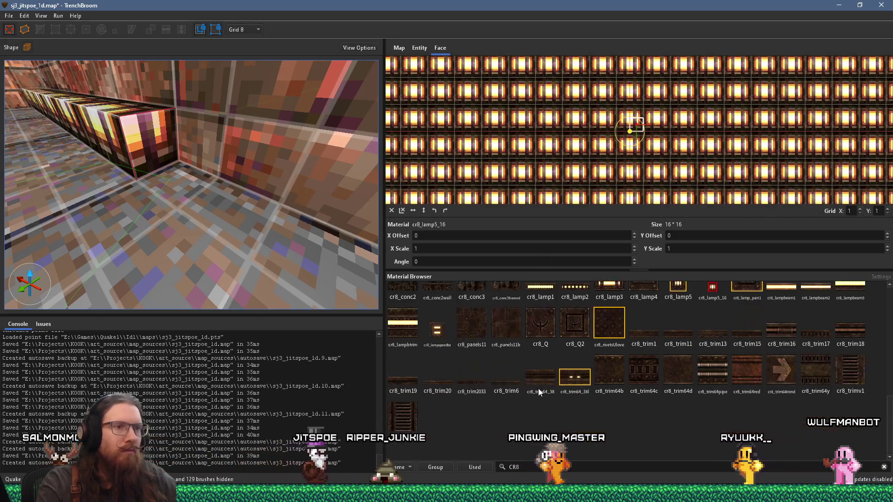
scroll(546, 382, "down", 2)
left_click(612, 322)
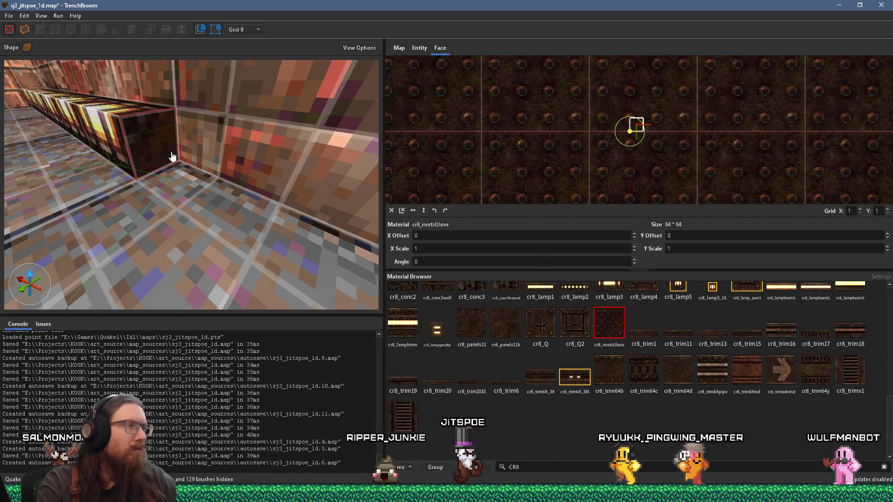
scroll(163, 155, "up", 3)
scroll(163, 155, "down", 2)
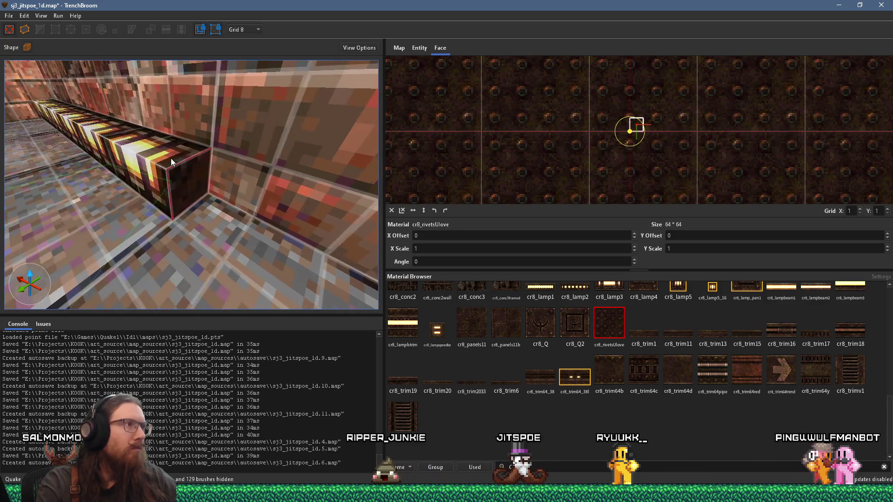
Step: Select the whole lamp brush, set the grid to 4 units, and exit the brush tool
left_click(199, 184)
left_click_drag(175, 160, 139, 117)
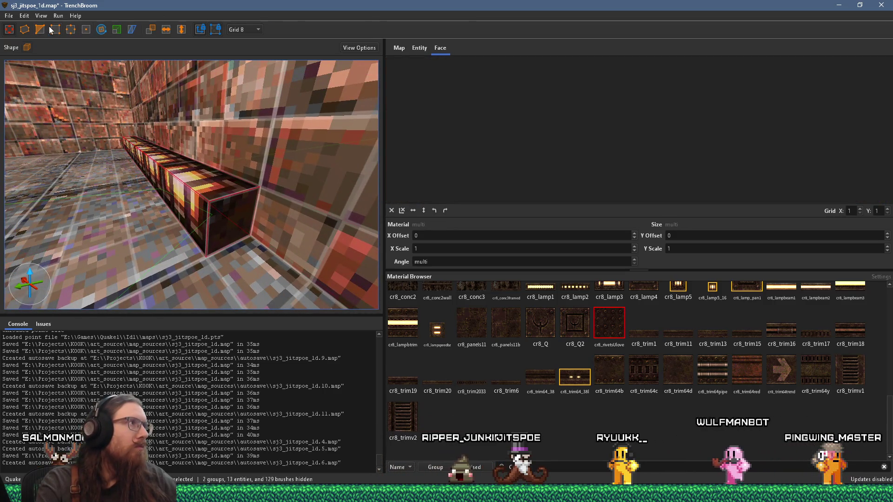
left_click_drag(225, 214, 163, 139)
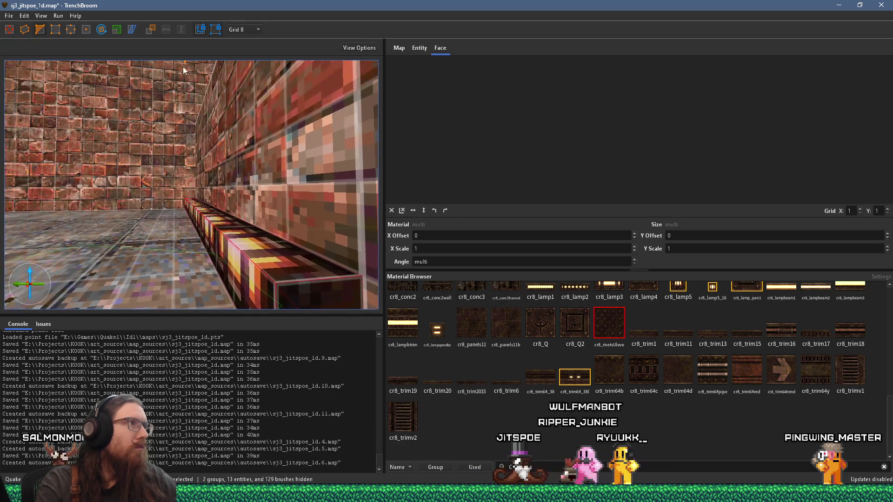
left_click(253, 32)
left_click(249, 61)
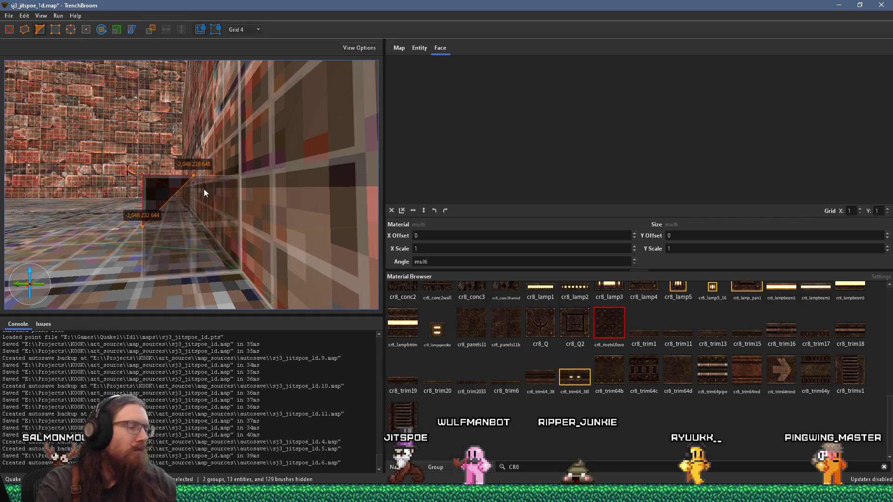
key("Escape")
Step: On a 1-unit grid, shift the lamp strip's front face texture to Y offset 1
mouse_move(204, 189)
left_mouse_down()
mouse_move(161, 201)
mouse_move(280, 247)
mouse_move(272, 233)
mouse_move(247, 238)
left_mouse_up()
left_click(272, 233)
left_click(213, 229, "shift")
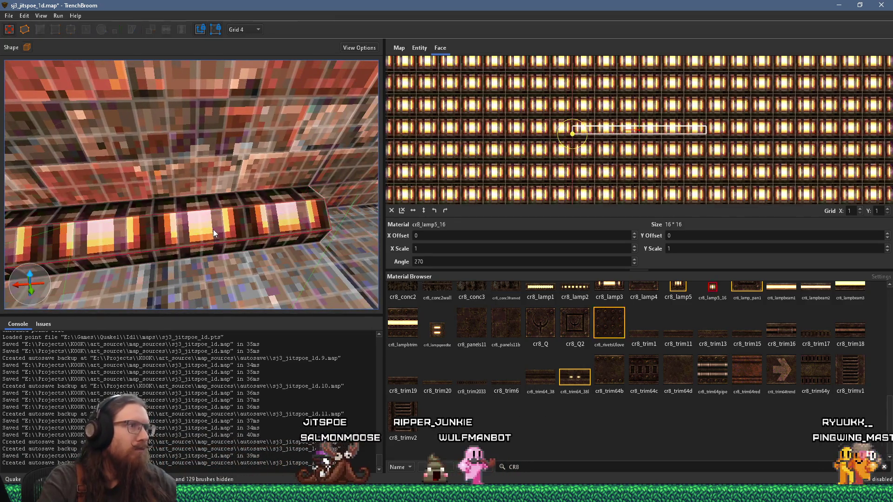
left_click(244, 30)
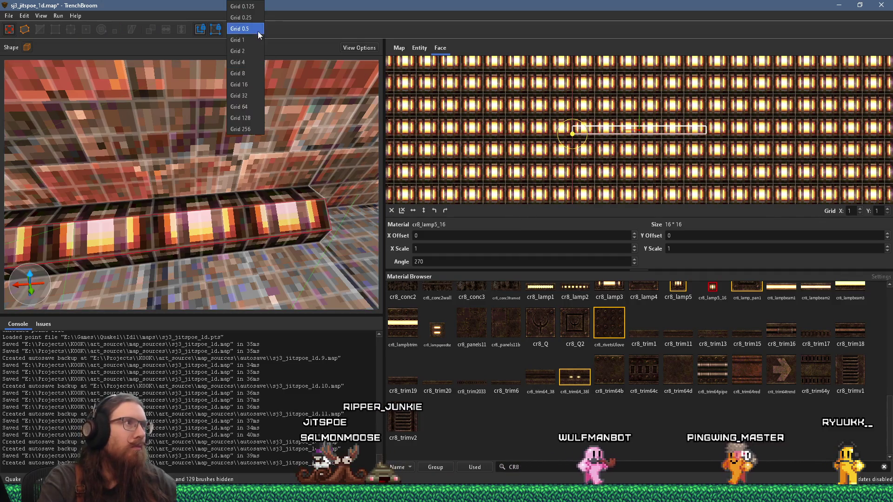
left_click(242, 55)
scroll(693, 237, "up", 1)
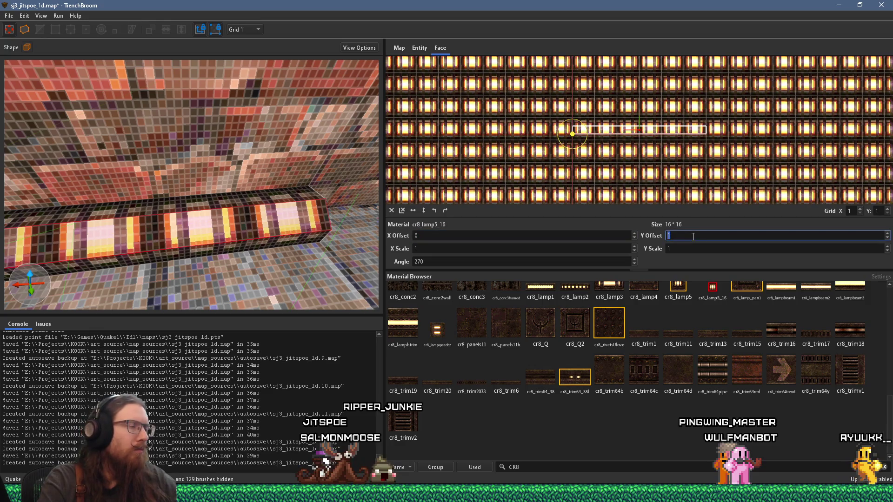
right_click(199, 208)
scroll(190, 192, "down", 10)
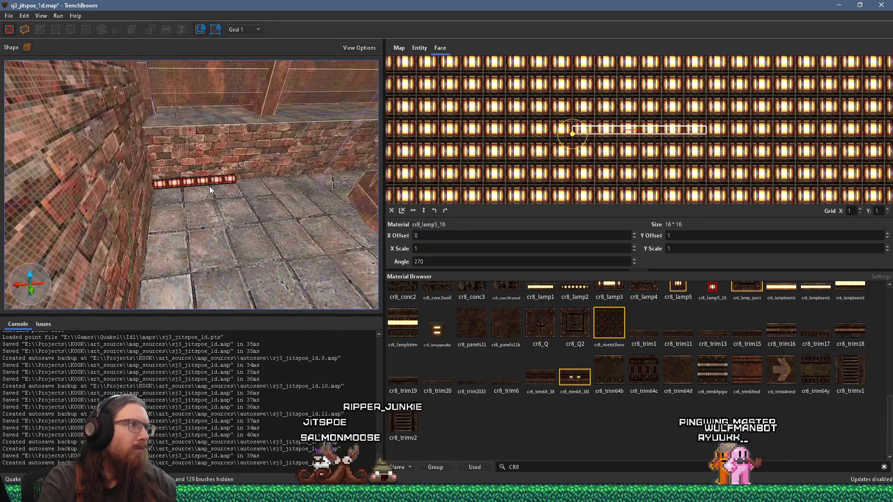
key("Escape")
key("w")
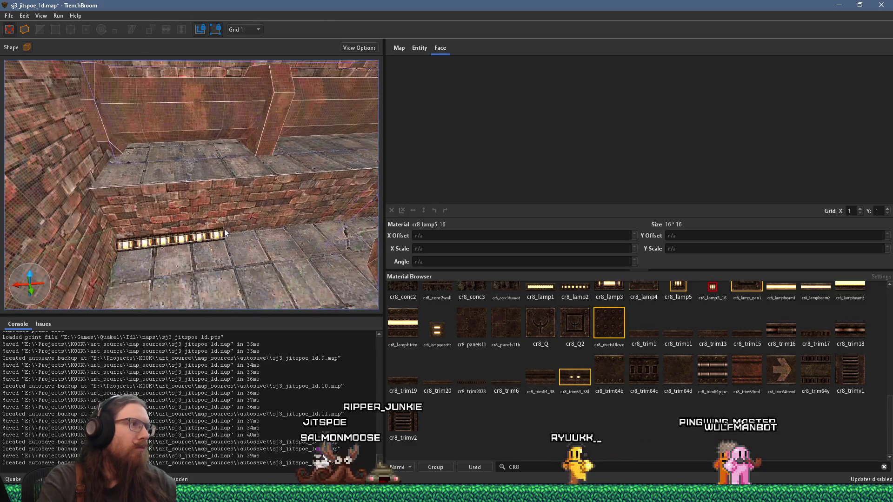
mouse_move(306, 211)
left_mouse_down()
mouse_move(249, 213)
mouse_move(231, 229)
mouse_move(190, 238)
left_mouse_up()
Step: Shorten the lamp strip to 32 units and set the grid to 16
left_click(267, 224)
left_click(246, 29)
left_click(254, 75)
key("w")
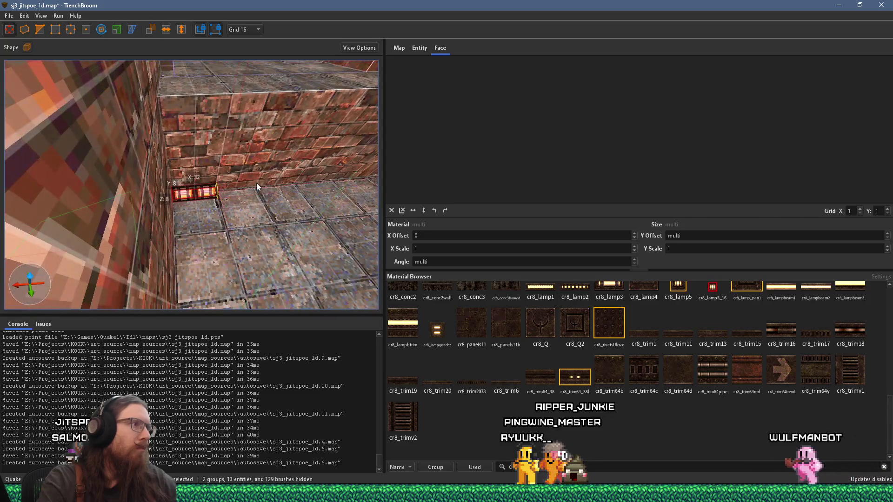
mouse_move(235, 194)
left_mouse_down()
mouse_move(197, 189)
mouse_move(94, 140)
left_mouse_up()
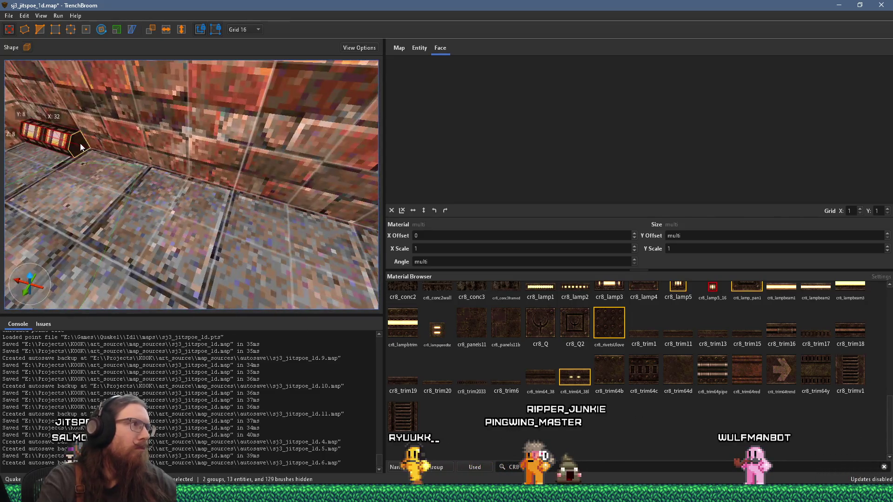
Step: Slide the rivet texture on the strip's end face to X offset -4
left_click(80, 143, "shift")
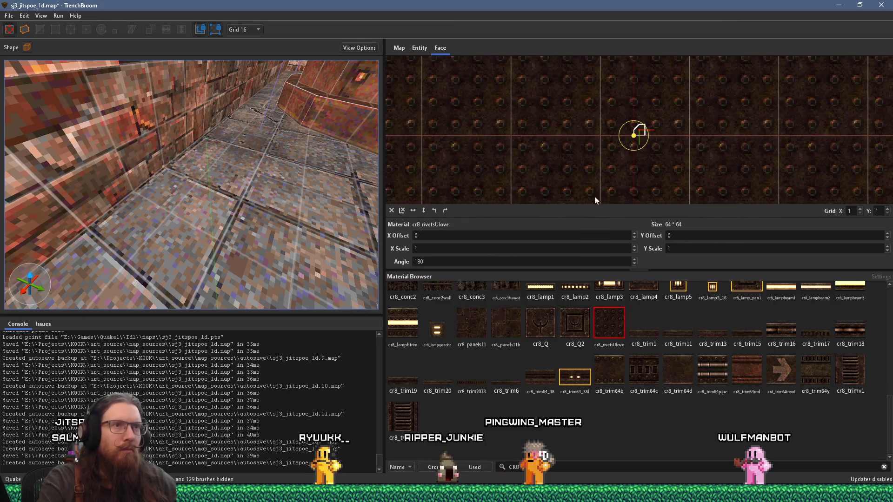
scroll(584, 200, "up", 2)
mouse_move(653, 160)
left_mouse_down()
mouse_move(663, 138)
mouse_move(674, 142)
left_mouse_up()
mouse_move(353, 172)
left_mouse_down()
mouse_move(257, 174)
mouse_move(162, 158)
left_mouse_up()
scroll(162, 157, "up", 3)
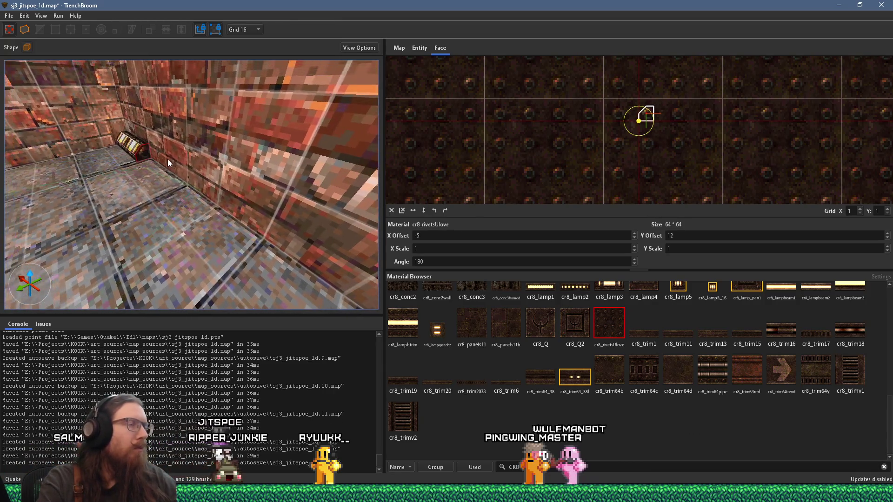
scroll(704, 124, "up", 4)
left_click_drag(671, 102, 665, 102)
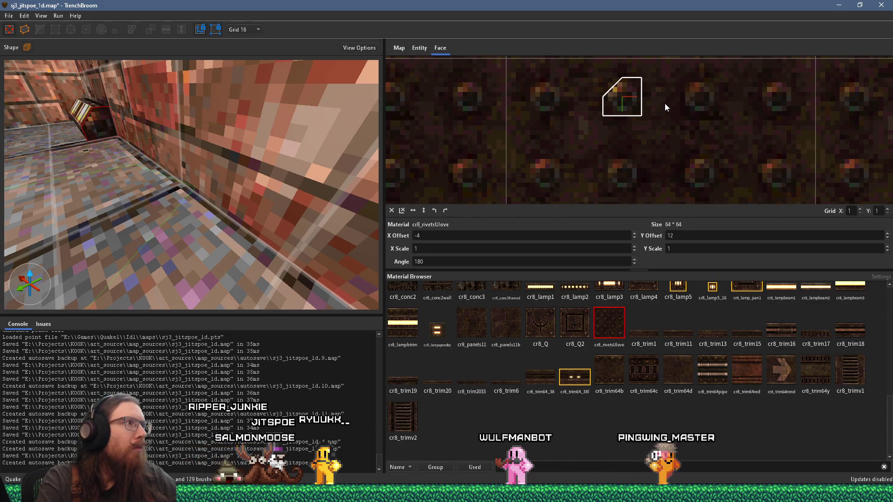
Step: Remove the yellow cage light from its group and move it onto the ledge near item_rockets
mouse_move(326, 195)
left_mouse_down()
mouse_move(124, 214)
mouse_move(179, 178)
mouse_move(264, 183)
mouse_move(209, 194)
mouse_move(323, 182)
mouse_move(255, 205)
mouse_move(222, 180)
mouse_move(167, 181)
mouse_move(169, 138)
mouse_move(266, 133)
mouse_move(207, 161)
mouse_move(236, 158)
mouse_move(201, 199)
mouse_move(149, 234)
mouse_move(166, 211)
mouse_move(291, 200)
mouse_move(131, 180)
mouse_move(175, 177)
mouse_move(121, 237)
mouse_move(214, 164)
mouse_move(172, 189)
mouse_move(196, 138)
mouse_move(121, 155)
mouse_move(97, 139)
mouse_move(217, 132)
mouse_move(171, 180)
mouse_move(93, 185)
mouse_move(186, 160)
mouse_move(186, 170)
mouse_move(208, 166)
mouse_move(199, 197)
left_mouse_up()
left_click(238, 115)
right_click(202, 194)
left_click(272, 248)
mouse_move(241, 230)
left_mouse_down()
mouse_move(46, 165)
mouse_move(242, 177)
left_mouse_up()
mouse_move(294, 154)
left_mouse_down()
mouse_move(340, 158)
mouse_move(190, 148)
mouse_move(169, 138)
mouse_move(159, 223)
mouse_move(174, 234)
mouse_move(349, 125)
mouse_move(197, 111)
mouse_move(213, 219)
left_mouse_up()
Step: Move the light up into the wall corner and set the grid to 8 units
scroll(212, 219, "up", 5)
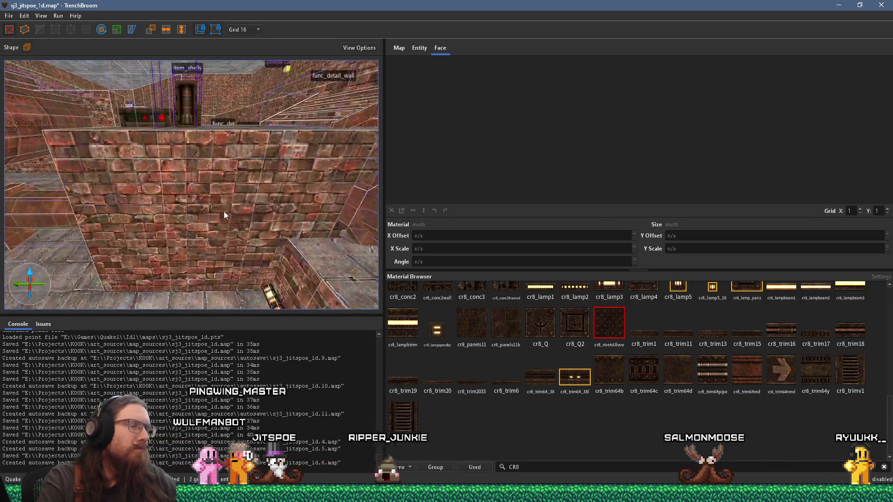
left_click_drag(195, 200, 181, 129)
scroll(182, 132, "up", 3)
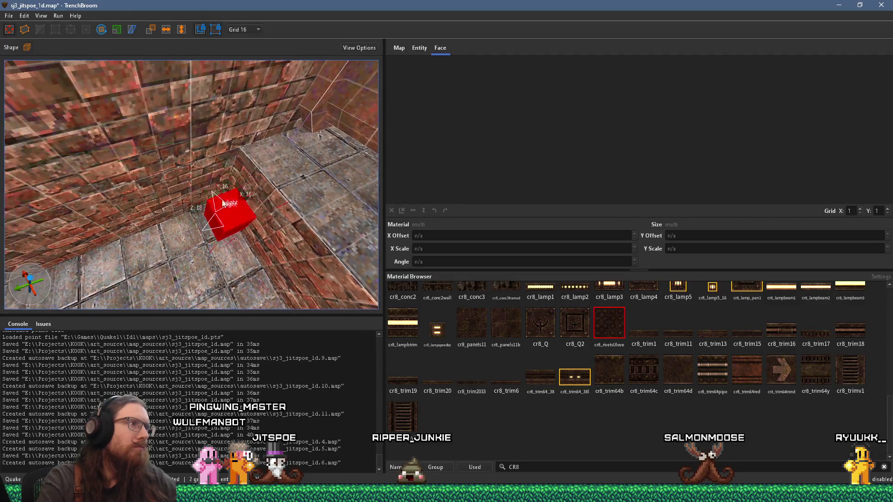
scroll(219, 193, "up", 3)
scroll(199, 176, "down", 5)
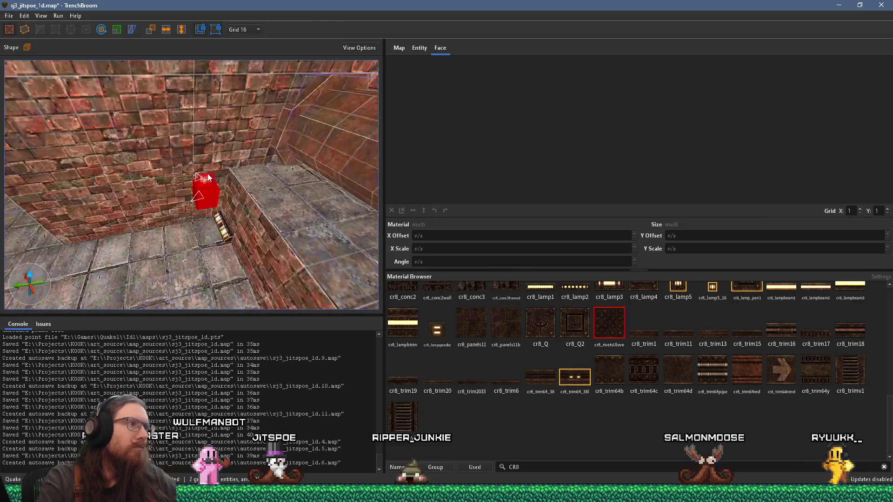
scroll(205, 228, "down", 3)
scroll(220, 232, "up", 5)
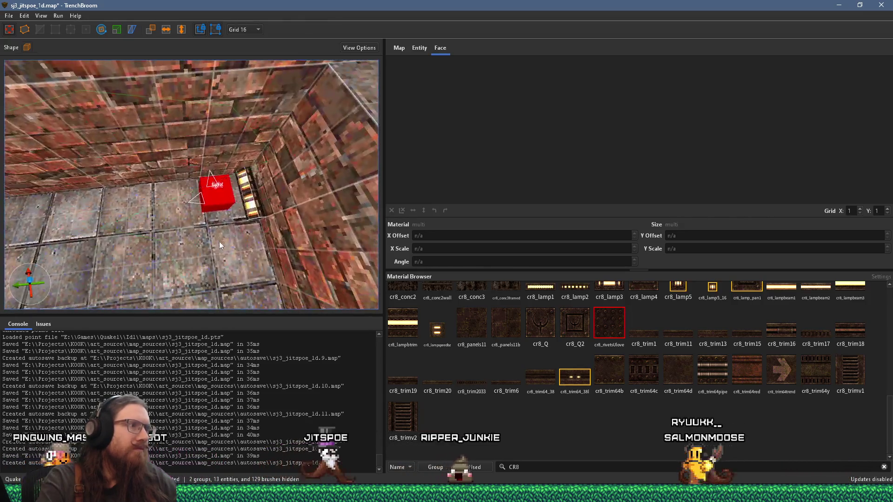
left_click(254, 29)
left_click(242, 73)
scroll(164, 236, "up", 3)
mouse_move(178, 211)
left_mouse_down()
mouse_move(169, 150)
mouse_move(196, 146)
left_mouse_up()
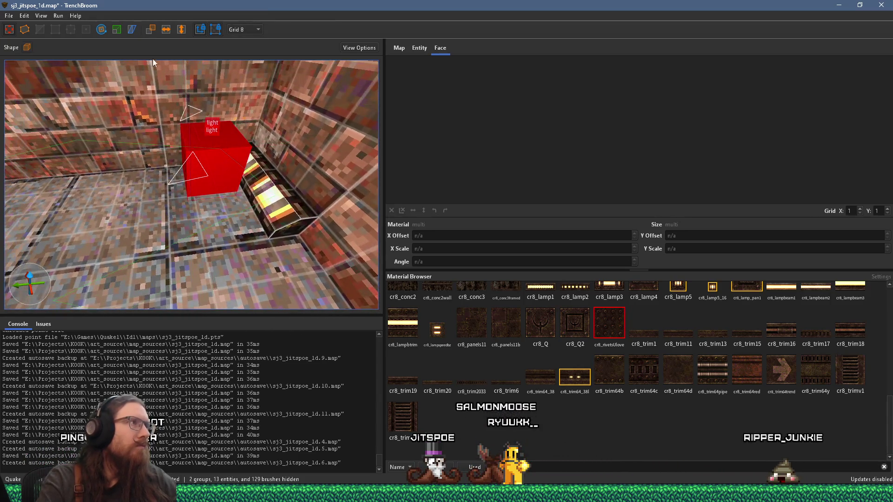
Step: Rotate the light 90 degrees, set the rotation step to 15, then show its entity properties
left_click(101, 29)
mouse_move(169, 106)
left_mouse_down()
mouse_move(229, 107)
mouse_move(213, 108)
mouse_move(227, 128)
mouse_move(200, 88)
left_mouse_up()
left_click(164, 47)
type("15")
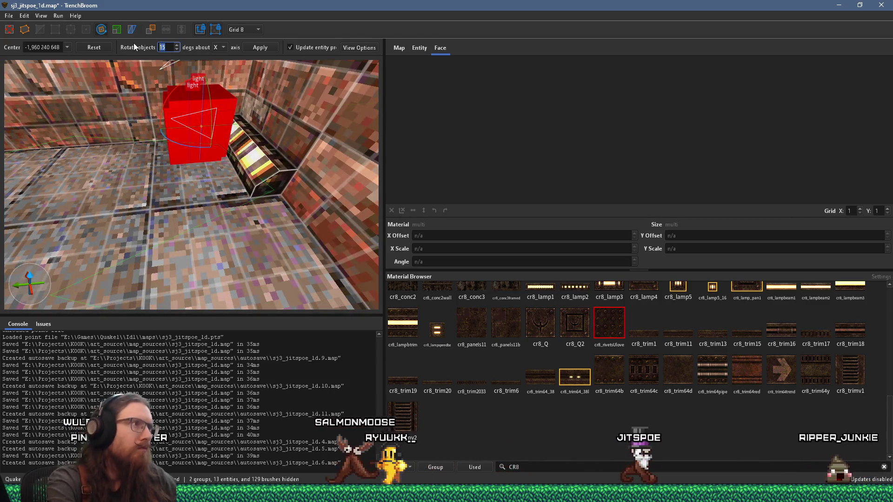
mouse_move(177, 107)
left_mouse_down()
mouse_move(208, 113)
mouse_move(197, 117)
mouse_move(222, 148)
left_mouse_up()
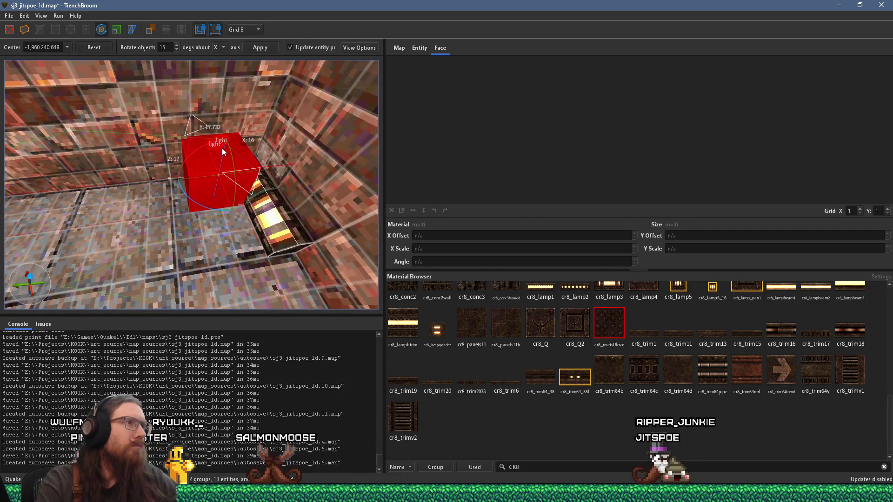
key("r")
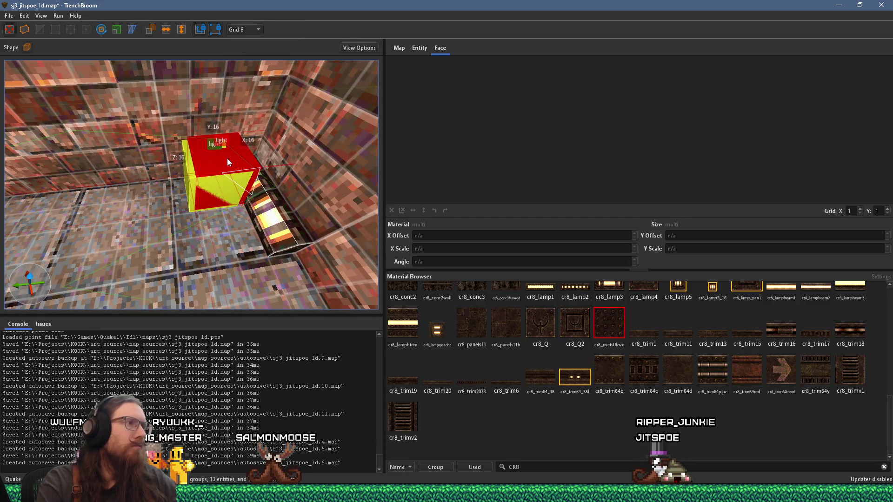
left_click(416, 48)
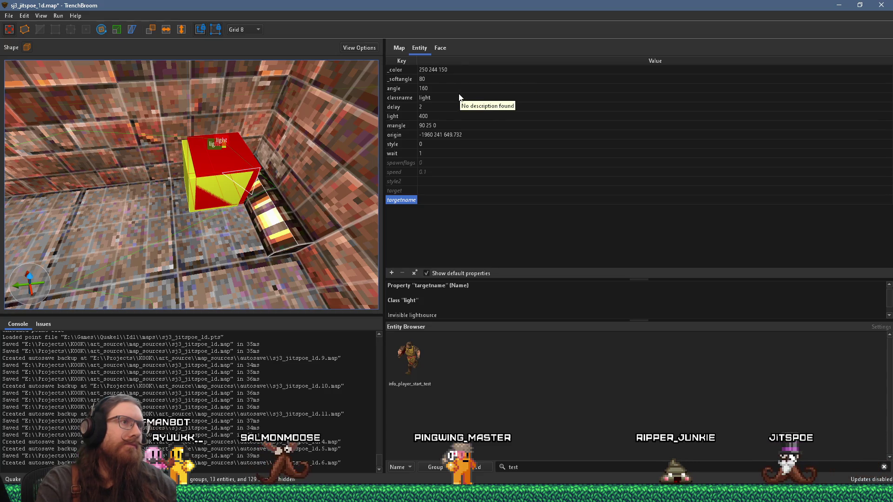
Step: Lower the cage light's brightness from 400 to 200
double_click(435, 115)
type("200")
key("Return")
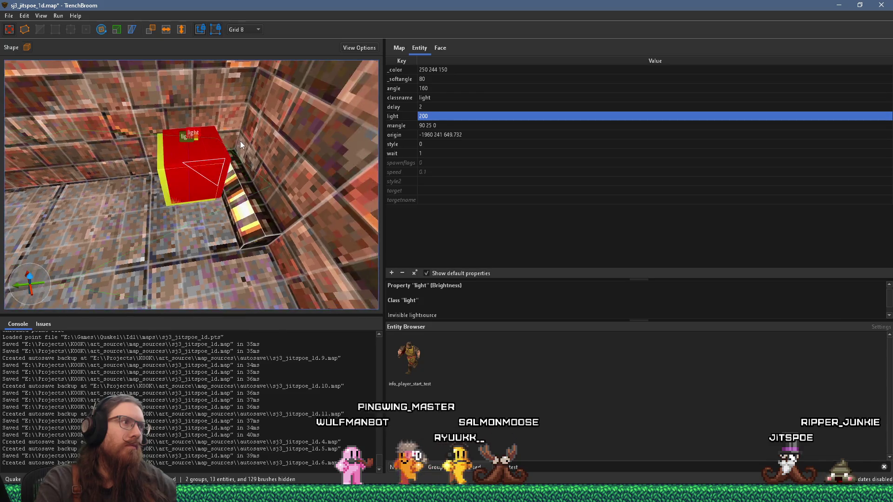
Step: On grid 1, raise the overlapping 300-brightness light slightly, then select both lights
left_click(209, 170)
mouse_move(210, 173)
left_mouse_down()
mouse_move(229, 169)
mouse_move(203, 110)
mouse_move(216, 84)
left_mouse_up()
left_click(246, 28)
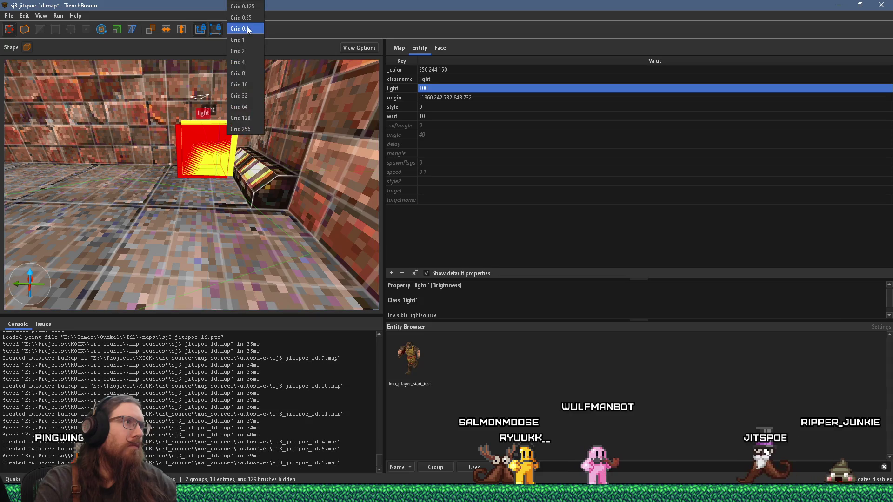
left_click(252, 45)
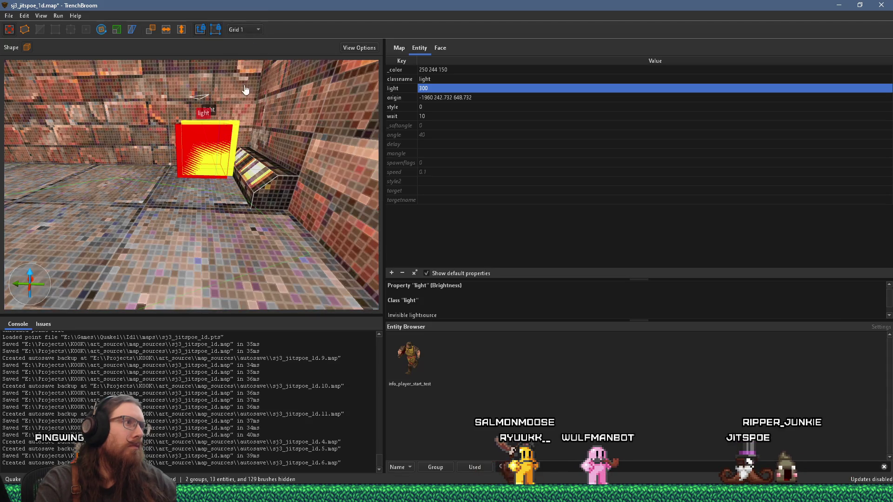
mouse_move(194, 138)
left_mouse_down()
mouse_move(191, 122)
mouse_move(214, 119)
mouse_move(202, 121)
mouse_move(198, 99)
mouse_move(217, 129)
mouse_move(222, 113)
mouse_move(238, 170)
mouse_move(239, 118)
left_mouse_up()
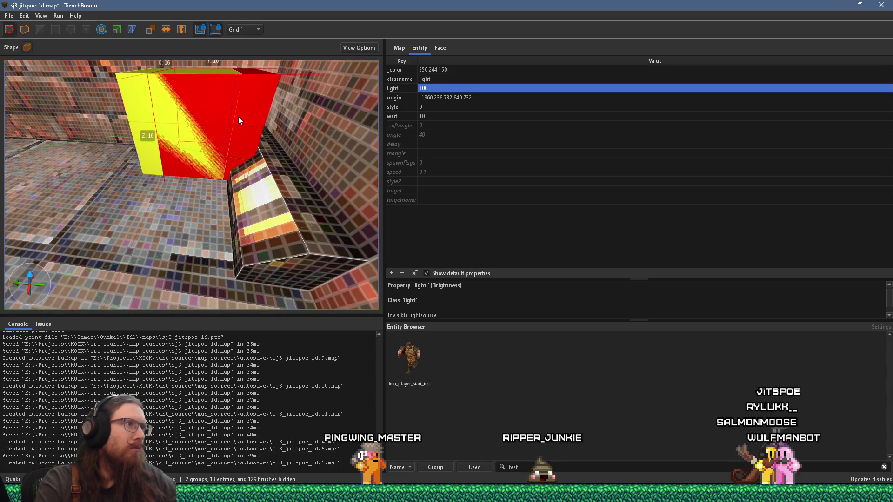
left_click(198, 148)
mouse_move(213, 121)
left_mouse_down()
mouse_move(211, 96)
mouse_move(212, 133)
mouse_move(190, 119)
mouse_move(204, 93)
mouse_move(224, 127)
mouse_move(199, 214)
mouse_move(220, 205)
mouse_move(208, 108)
left_mouse_up()
left_click(206, 112, "ctrl")
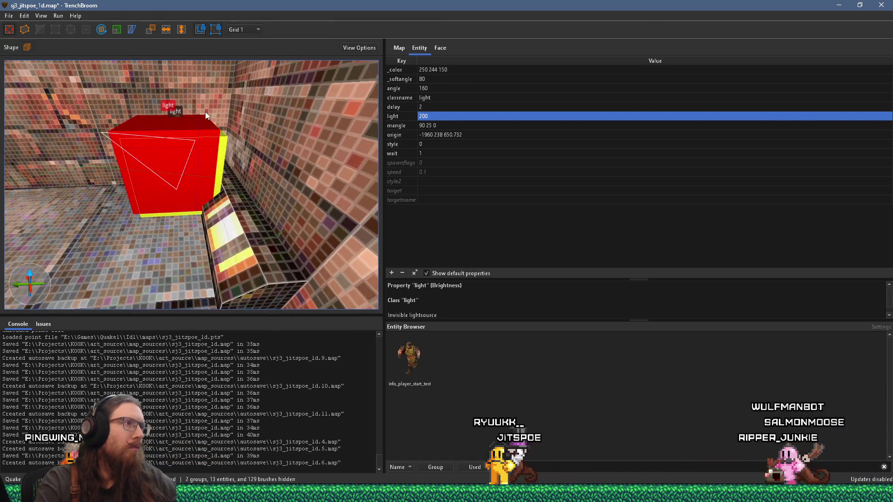
Step: Group the two selected lights and name the group 'floor cage light'
right_click(227, 197)
left_click(241, 203)
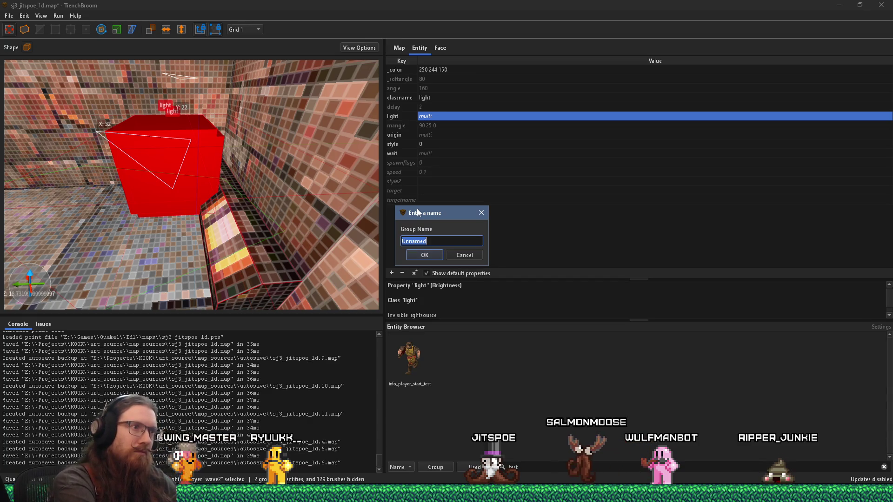
key("BackSpace")
type("floo")
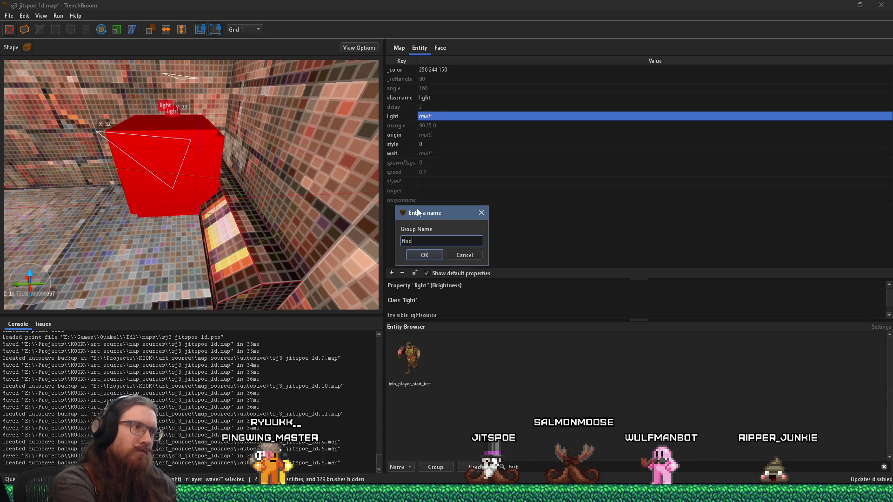
type("r cage light")
key("Return")
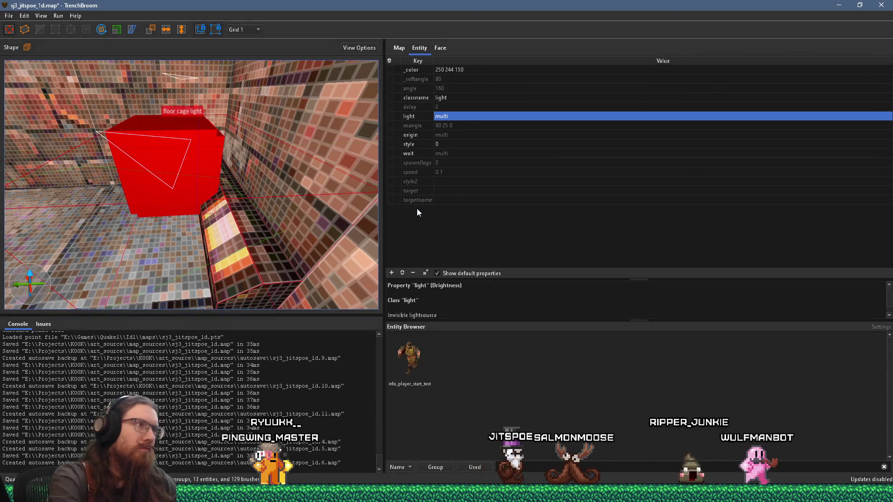
Step: Select the lights of the floor cage light group and set the grid size back to 8
scroll(261, 192, "down", 5)
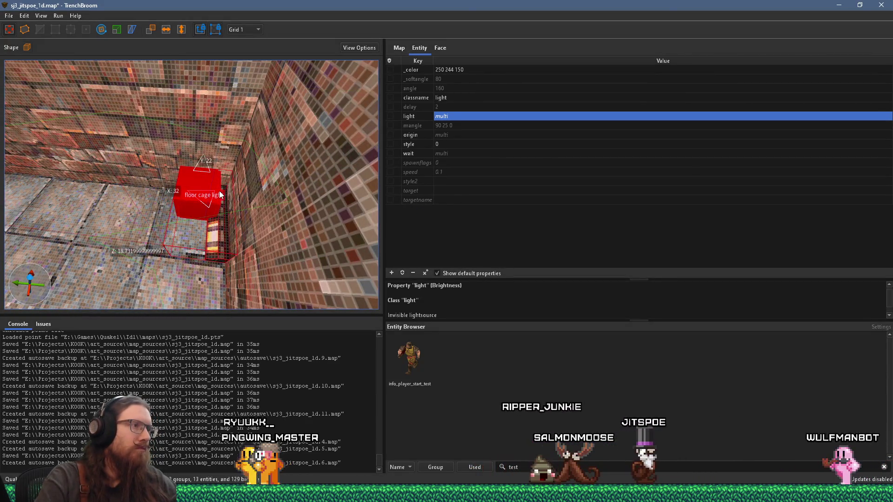
double_click(220, 199)
left_click(219, 190, "ctrl")
left_click(252, 29)
left_click(252, 73)
Step: Drag copies of the floor cage light group to other floor cages
mouse_move(235, 134)
left_mouse_down()
mouse_move(211, 147)
mouse_move(222, 146)
mouse_move(236, 99)
mouse_move(163, 169)
mouse_move(177, 188)
left_mouse_up()
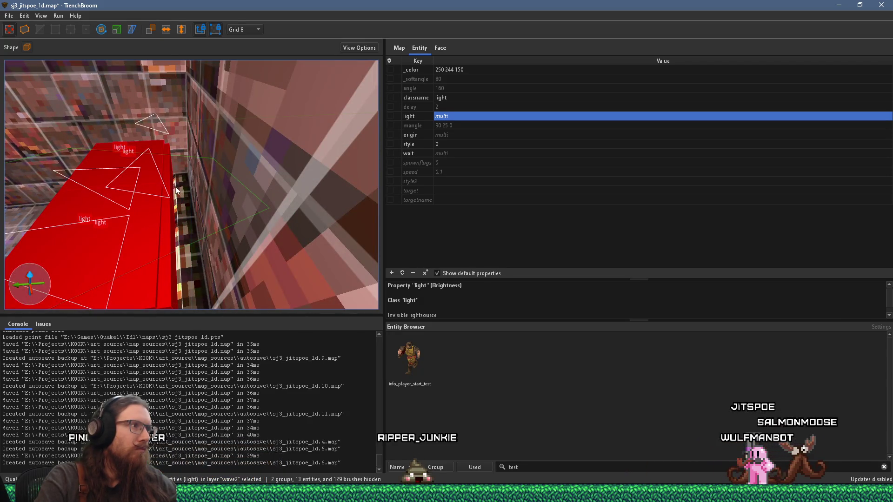
right_click(175, 187)
key("Escape")
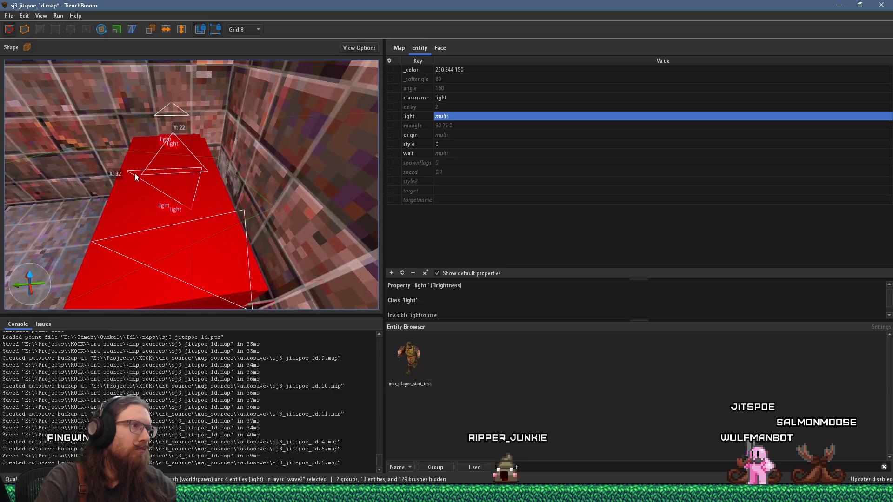
scroll(125, 236, "down", 5)
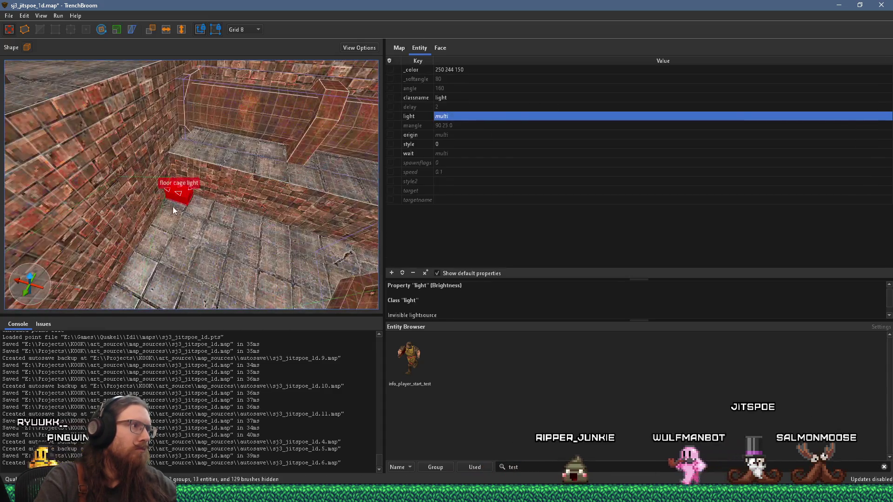
right_click(186, 195)
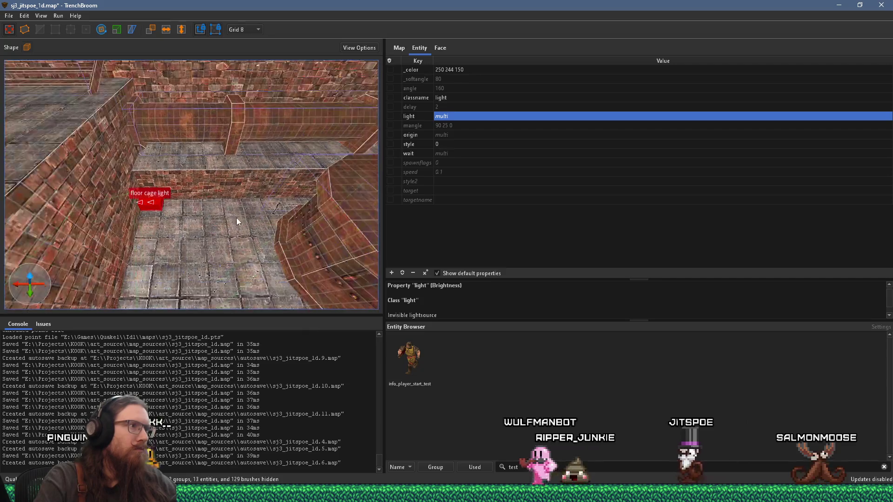
mouse_move(113, 218)
left_mouse_down()
mouse_move(292, 218)
mouse_move(98, 241)
mouse_move(138, 233)
left_mouse_up()
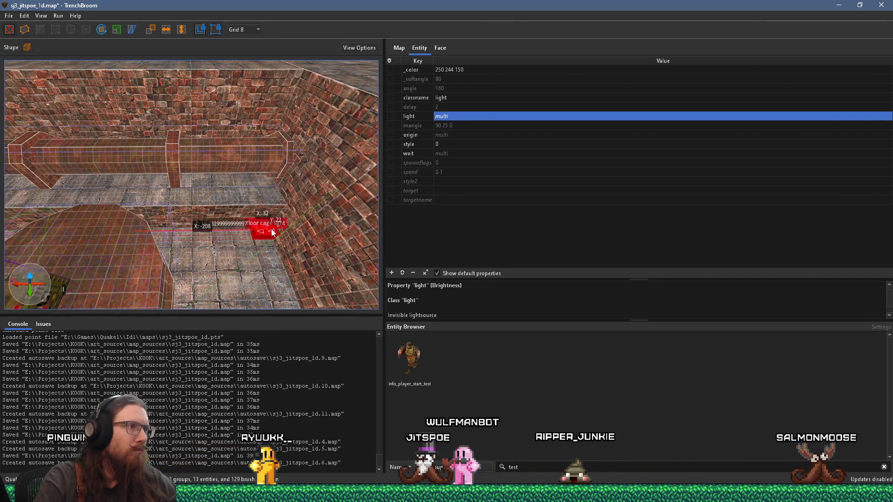
Step: Fly toward the item_health area and slide the floor cage light copy left
left_click_drag(272, 232, 239, 210)
scroll(188, 216, "down", 5)
mouse_move(279, 233)
left_mouse_down()
mouse_move(306, 233)
mouse_move(156, 214)
mouse_move(362, 236)
mouse_move(227, 209)
mouse_move(254, 205)
mouse_move(260, 233)
left_mouse_up()
mouse_move(50, 159)
left_mouse_down()
mouse_move(166, 200)
mouse_move(216, 234)
left_mouse_up()
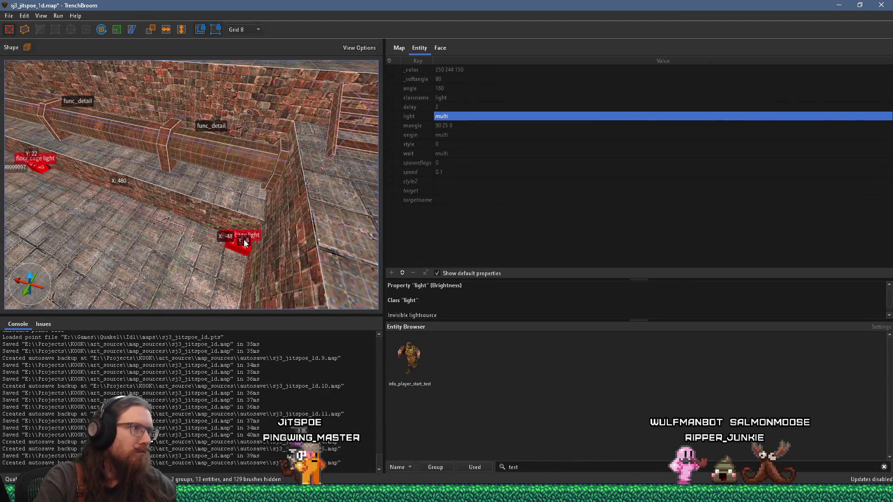
scroll(242, 240, "up", 5)
mouse_move(141, 202)
left_mouse_down()
mouse_move(232, 176)
mouse_move(197, 189)
mouse_move(356, 225)
left_mouse_up()
mouse_move(218, 197)
left_mouse_down()
mouse_move(191, 196)
mouse_move(229, 202)
mouse_move(235, 215)
mouse_move(64, 182)
mouse_move(22, 152)
mouse_move(149, 180)
mouse_move(162, 221)
mouse_move(242, 181)
mouse_move(232, 142)
mouse_move(186, 311)
mouse_move(245, 134)
mouse_move(39, 224)
mouse_move(153, 189)
mouse_move(139, 195)
mouse_move(278, 194)
left_mouse_up()
Step: Shift the copy further left beside the cage and monster_floyd, then deselect everything
mouse_move(194, 212)
left_mouse_down()
mouse_move(297, 182)
mouse_move(250, 202)
left_mouse_up()
scroll(249, 202, "up", 5)
left_click_drag(256, 260, 143, 253)
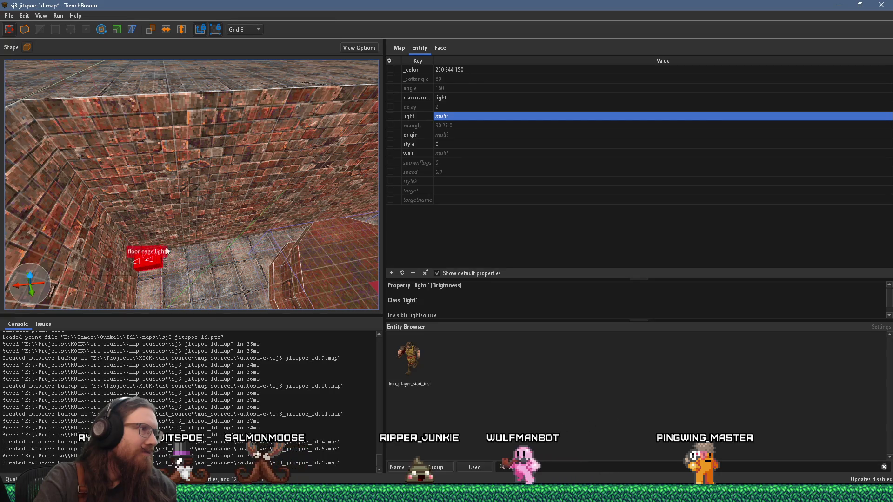
scroll(160, 252, "down", 5)
left_click_drag(376, 202, 283, 233)
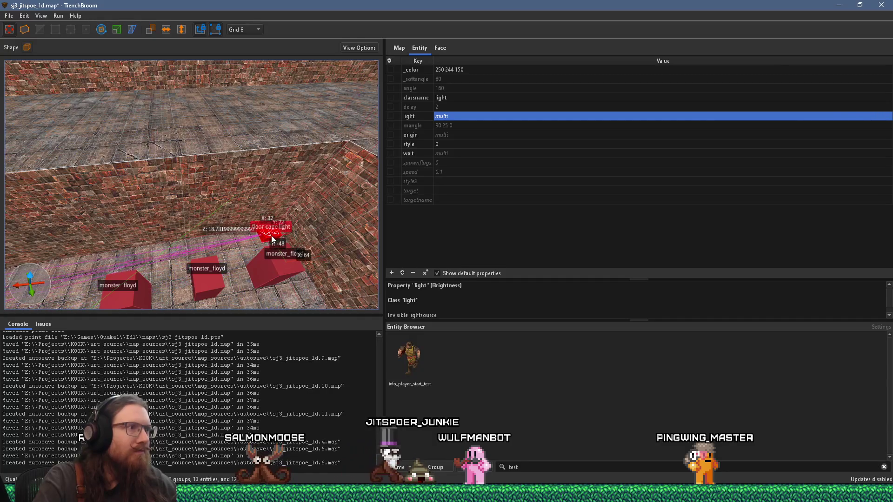
scroll(255, 234, "up", 5)
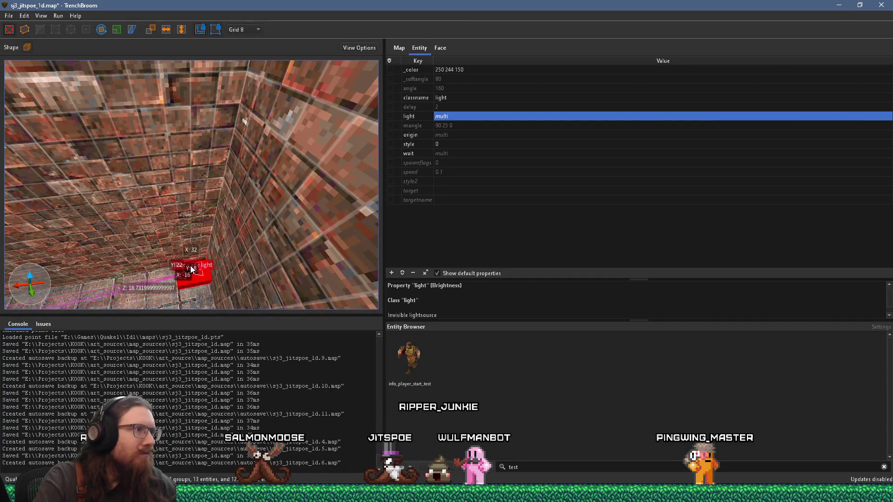
left_click_drag(191, 266, 102, 255)
scroll(242, 224, "down", 5)
mouse_move(242, 224)
left_mouse_down()
mouse_move(174, 235)
mouse_move(116, 189)
mouse_move(245, 229)
mouse_move(194, 166)
mouse_move(230, 235)
mouse_move(160, 230)
mouse_move(233, 217)
mouse_move(110, 209)
mouse_move(207, 203)
mouse_move(185, 203)
mouse_move(258, 172)
mouse_move(325, 169)
mouse_move(147, 189)
mouse_move(282, 206)
mouse_move(128, 186)
mouse_move(277, 203)
mouse_move(153, 192)
mouse_move(49, 234)
mouse_move(260, 218)
mouse_move(182, 119)
mouse_move(222, 150)
mouse_move(190, 148)
mouse_move(250, 138)
mouse_move(216, 189)
mouse_move(98, 218)
left_mouse_up()
key("Escape")
Step: Rotate the copied floor cage light group by 15 degrees
left_click(65, 225)
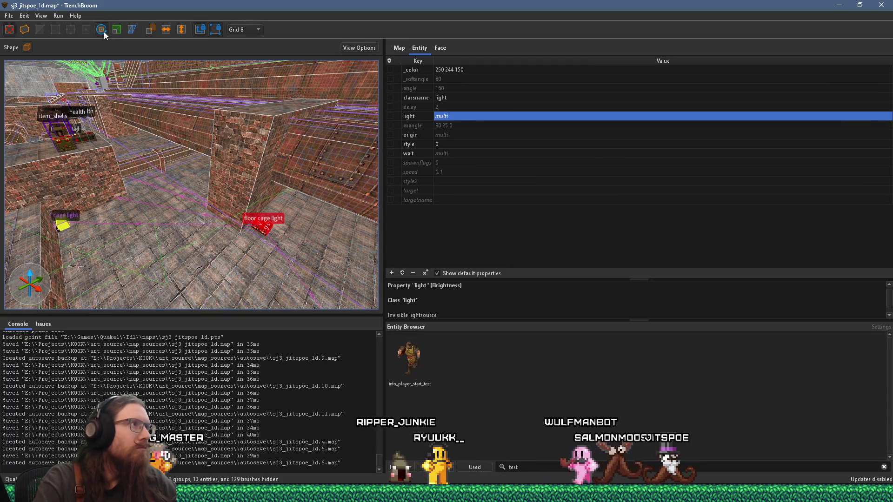
left_click_drag(261, 264, 245, 263)
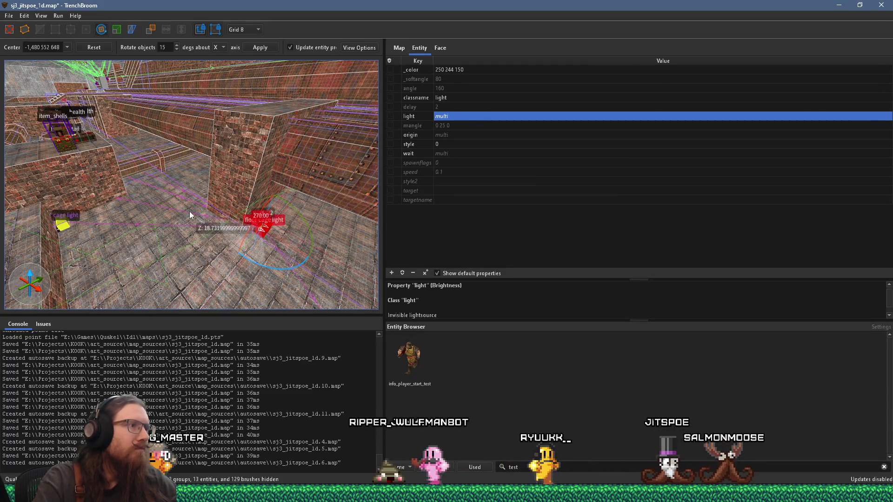
scroll(157, 197, "up", 5)
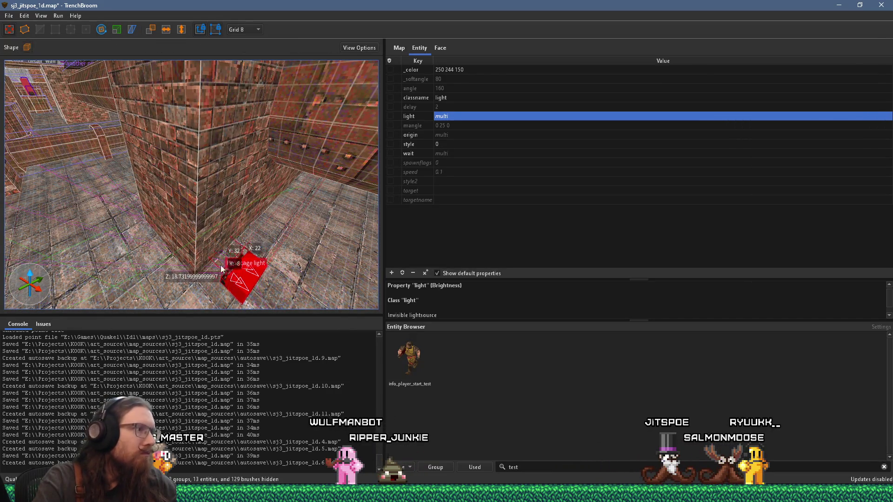
Step: Move the copy into the floor corner and flip it horizontally to face the opposite way
mouse_move(208, 268)
left_mouse_down()
mouse_move(253, 246)
mouse_move(266, 154)
mouse_move(285, 122)
mouse_move(200, 168)
mouse_move(110, 165)
mouse_move(241, 165)
mouse_move(224, 226)
mouse_move(241, 197)
mouse_move(191, 272)
mouse_move(179, 193)
mouse_move(40, 170)
left_mouse_up()
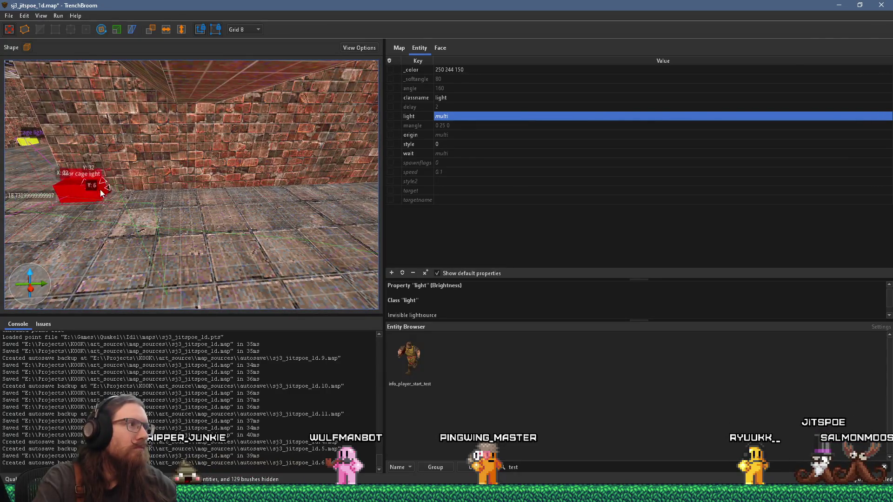
mouse_move(312, 187)
left_mouse_down()
mouse_move(75, 187)
mouse_move(296, 171)
mouse_move(139, 191)
mouse_move(155, 203)
mouse_move(159, 244)
mouse_move(133, 201)
mouse_move(227, 194)
mouse_move(146, 210)
mouse_move(244, 171)
mouse_move(347, 223)
mouse_move(222, 202)
mouse_move(295, 281)
left_mouse_up()
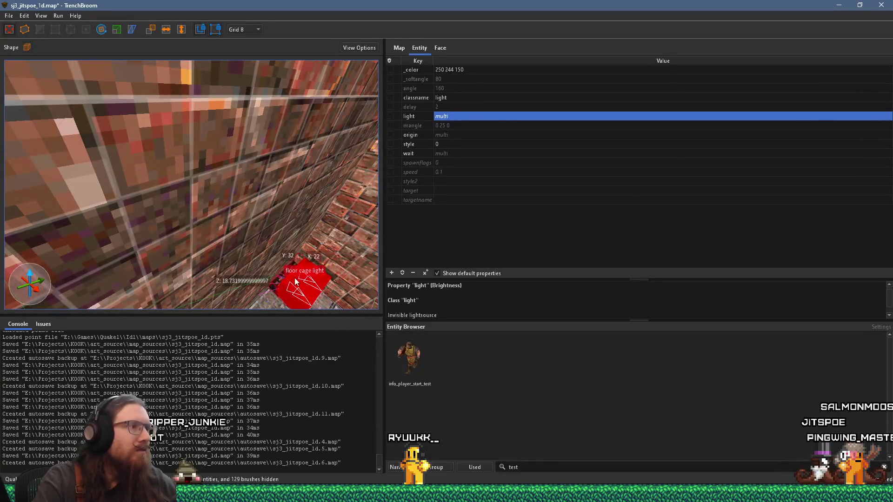
mouse_move(158, 207)
left_mouse_down()
mouse_move(230, 236)
mouse_move(266, 221)
mouse_move(217, 252)
left_mouse_up()
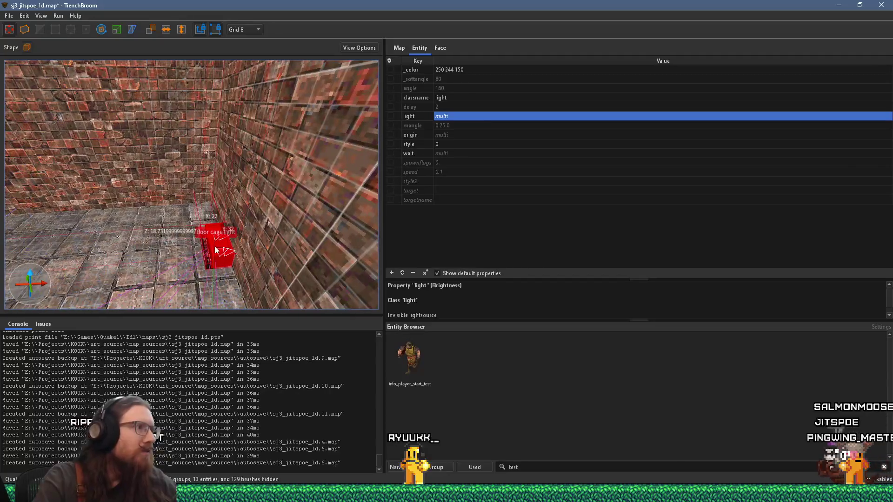
left_click(164, 29)
mouse_move(213, 252)
left_mouse_down()
mouse_move(171, 209)
mouse_move(201, 191)
mouse_move(232, 217)
mouse_move(160, 159)
mouse_move(325, 153)
mouse_move(80, 185)
mouse_move(113, 186)
mouse_move(306, 252)
mouse_move(194, 255)
mouse_move(172, 272)
mouse_move(122, 264)
mouse_move(116, 241)
mouse_move(57, 214)
mouse_move(373, 264)
mouse_move(220, 256)
mouse_move(217, 273)
left_mouse_up()
scroll(216, 272, "down", 10)
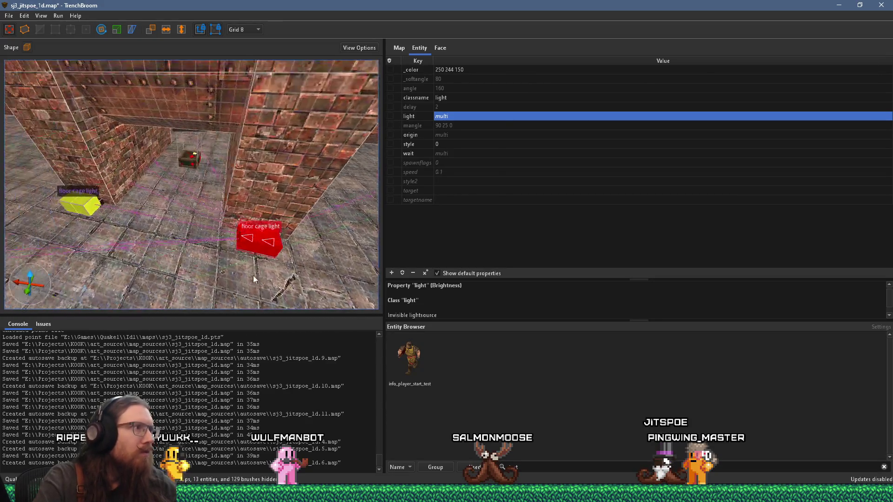
Step: Fly to the cage light modern fixture and select its ind_light_wht front lamp face
key("Escape")
scroll(214, 247, "up", 10)
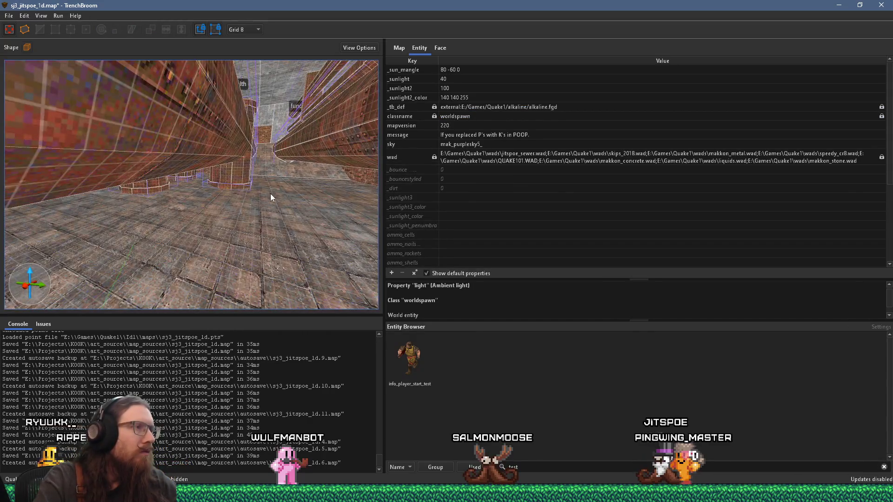
scroll(236, 216, "down", 10)
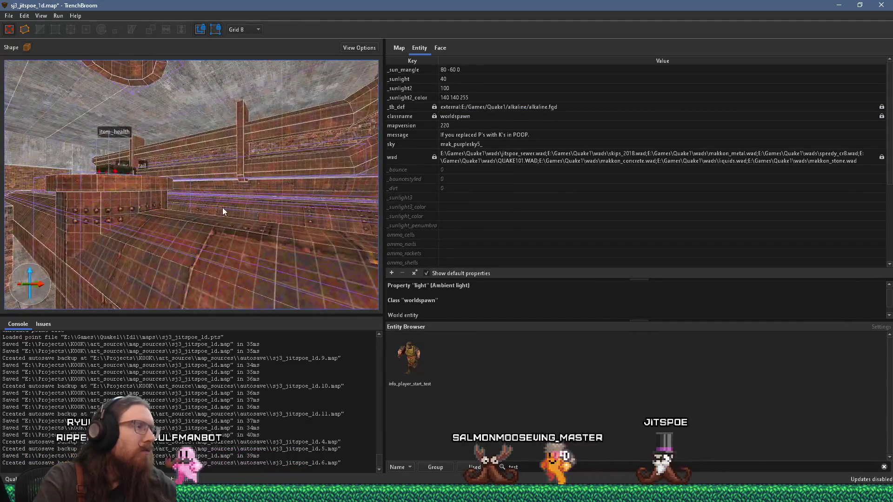
scroll(321, 215, "up", 5)
scroll(142, 163, "up", 10)
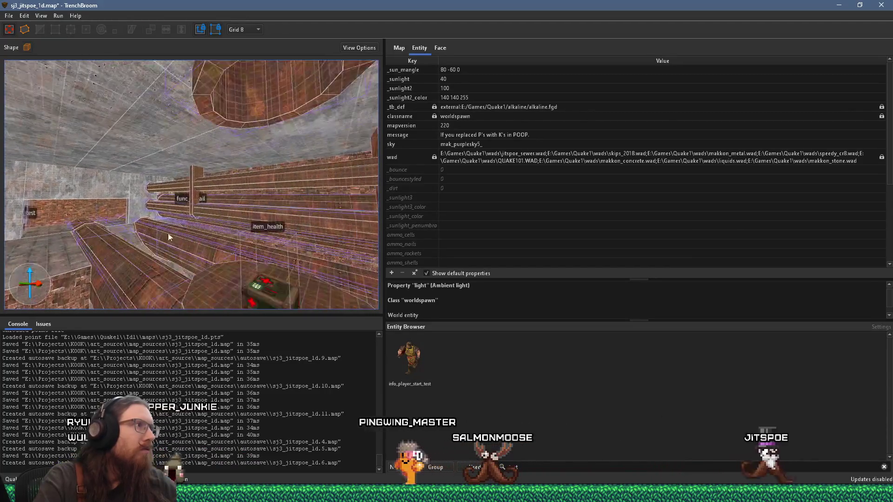
scroll(233, 223, "up", 10)
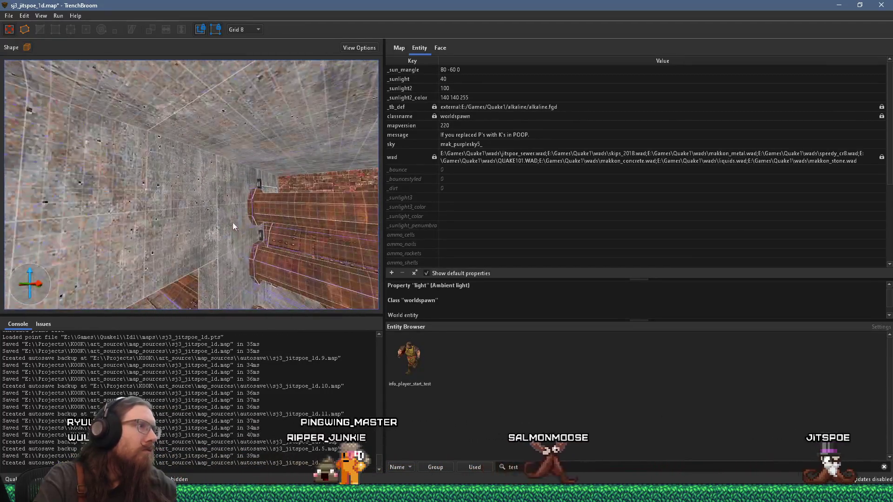
scroll(232, 225, "up", 10)
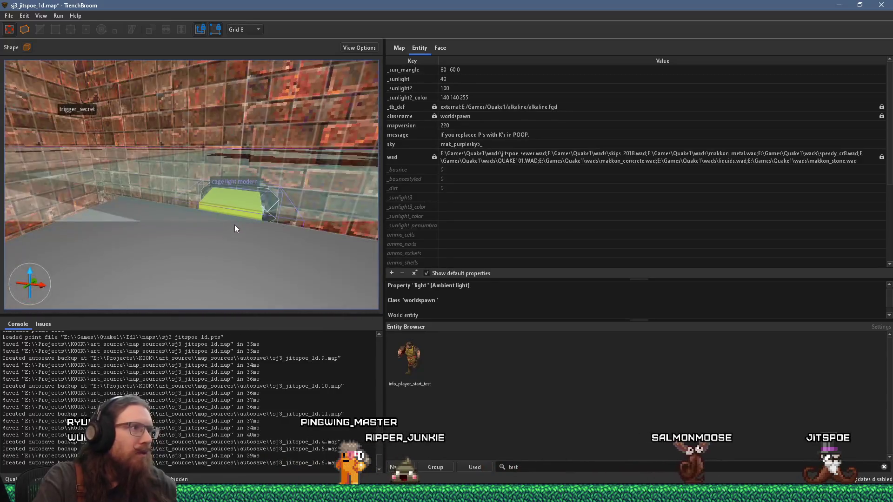
scroll(233, 227, "down", 5)
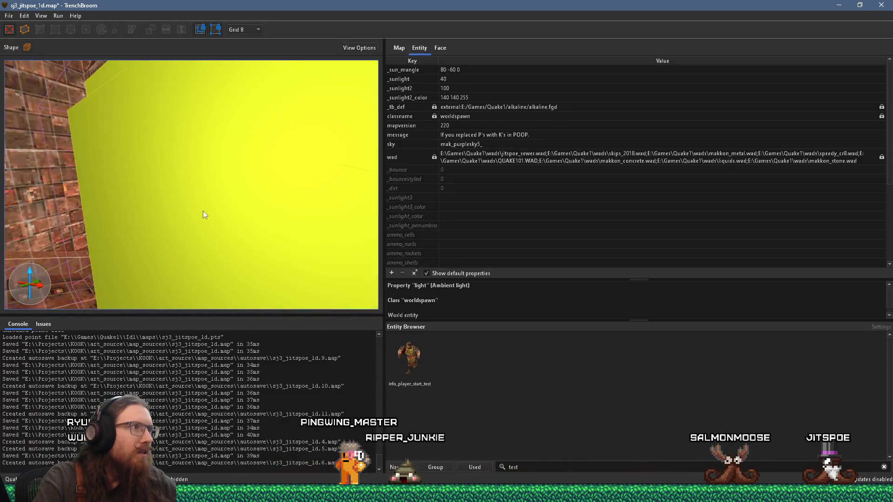
scroll(221, 207, "up", 5)
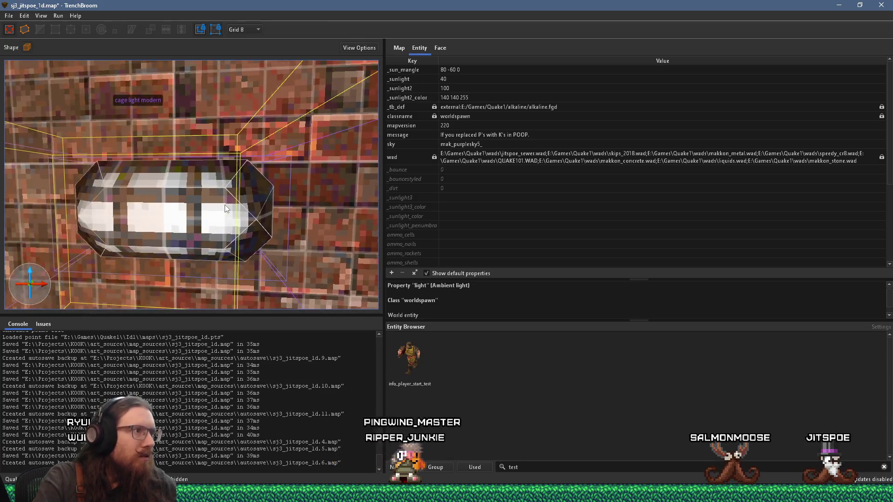
left_click(218, 223, "shift")
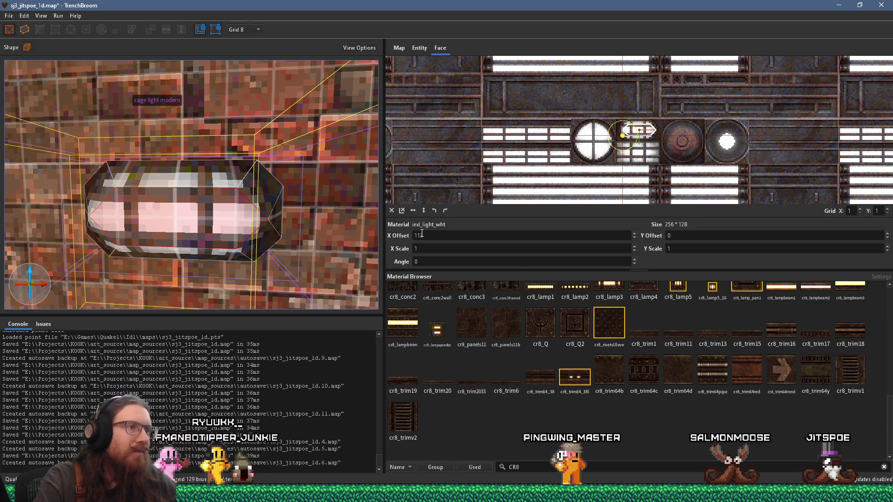
Step: Set the lamp's flat front face texture to X offset 112
scroll(426, 235, "down", 1, "ctrl")
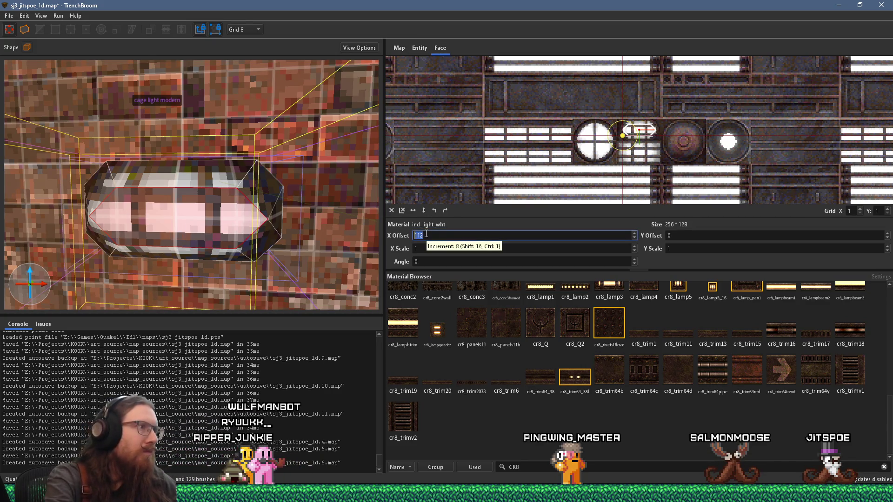
scroll(293, 232, "up", 3)
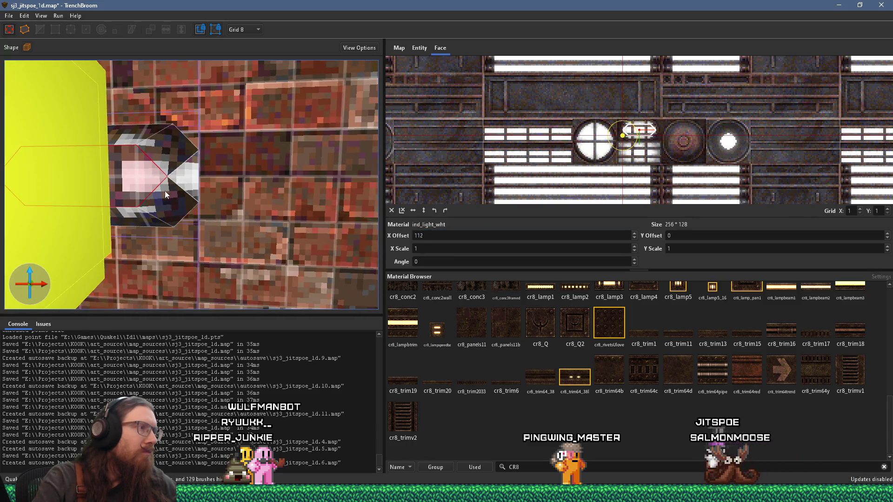
key("a")
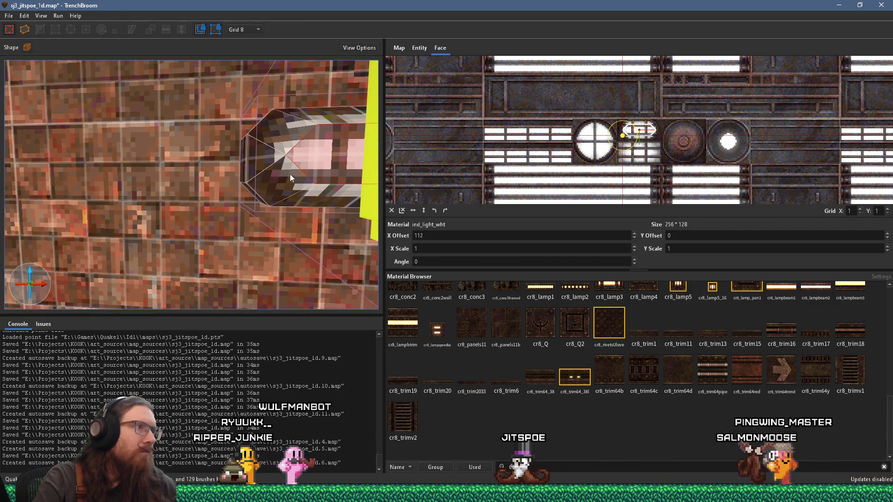
key("d")
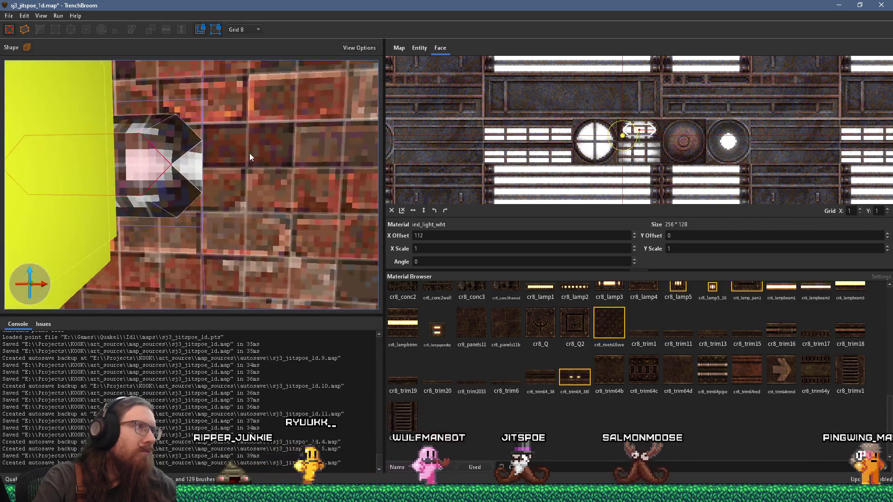
left_click(185, 170)
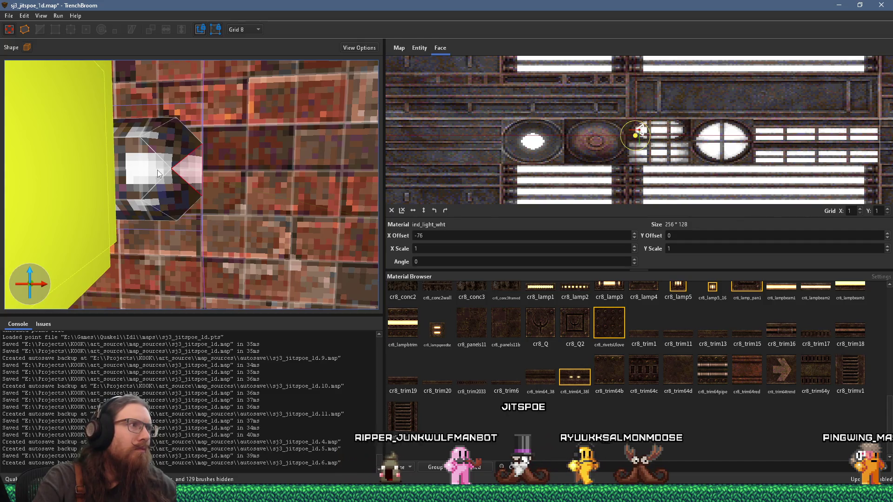
left_click(176, 171)
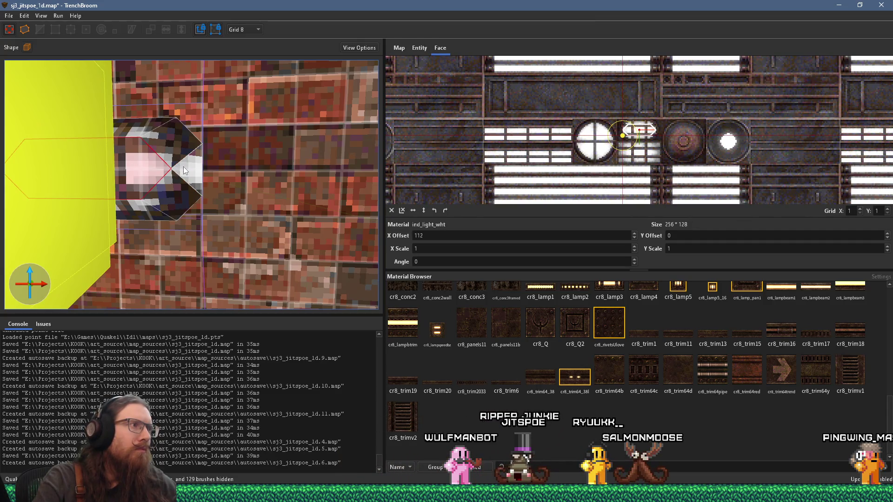
Step: On grid 1, shift the angled end face's X offset from -76 to -100
key("a")
key("s")
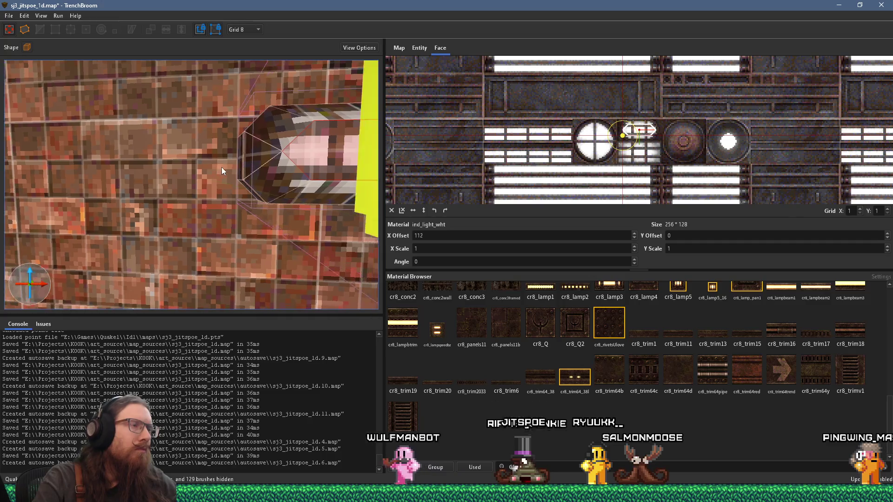
key("d")
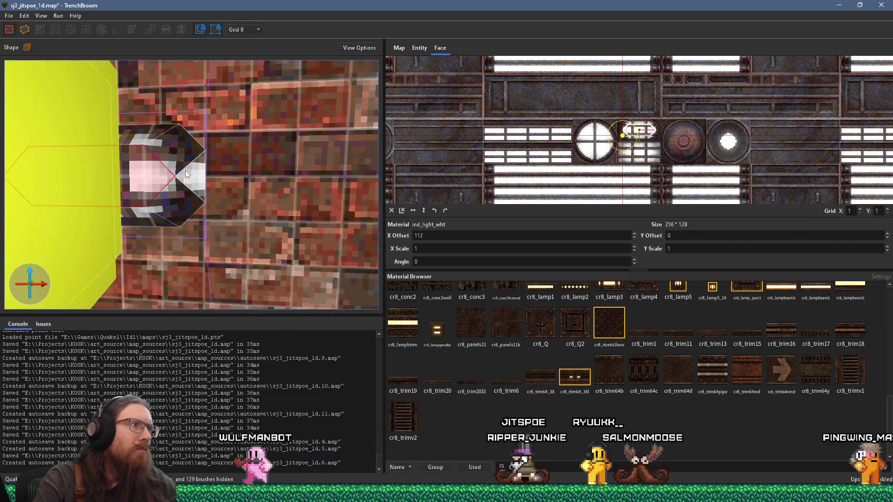
left_click(192, 179)
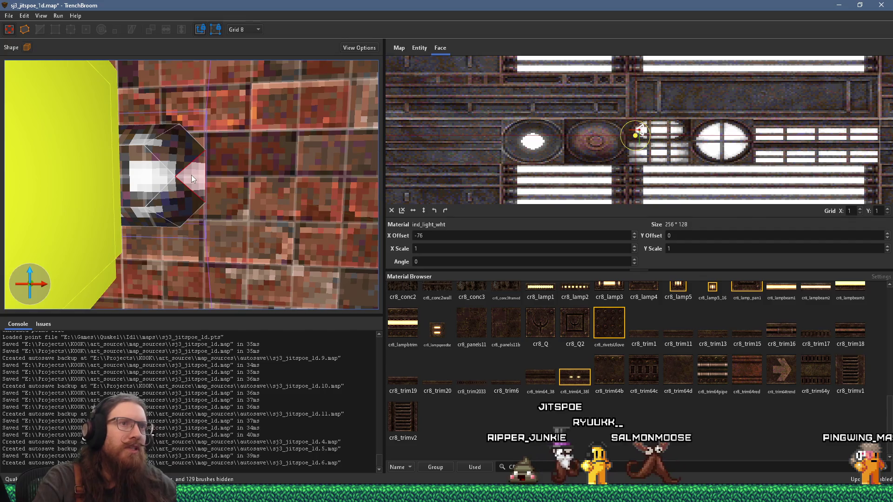
scroll(565, 139, "up", 1)
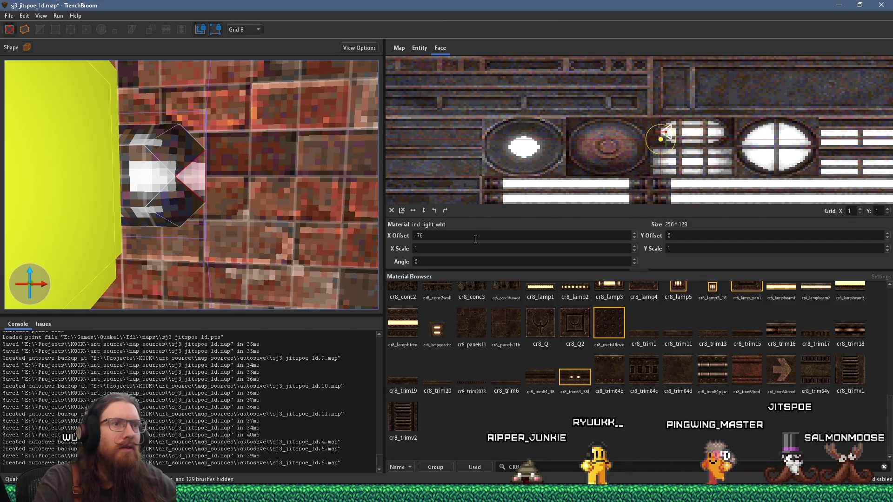
scroll(475, 240, "down", 2)
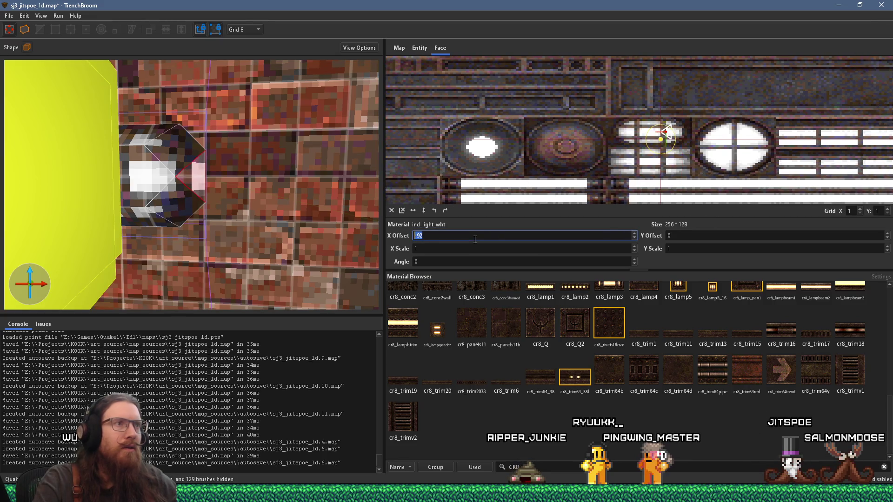
left_click(253, 40)
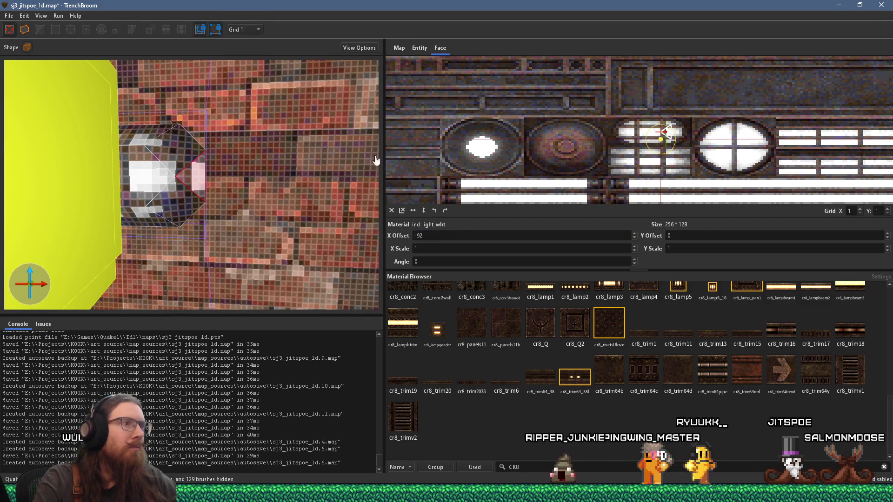
scroll(467, 237, "down", 7)
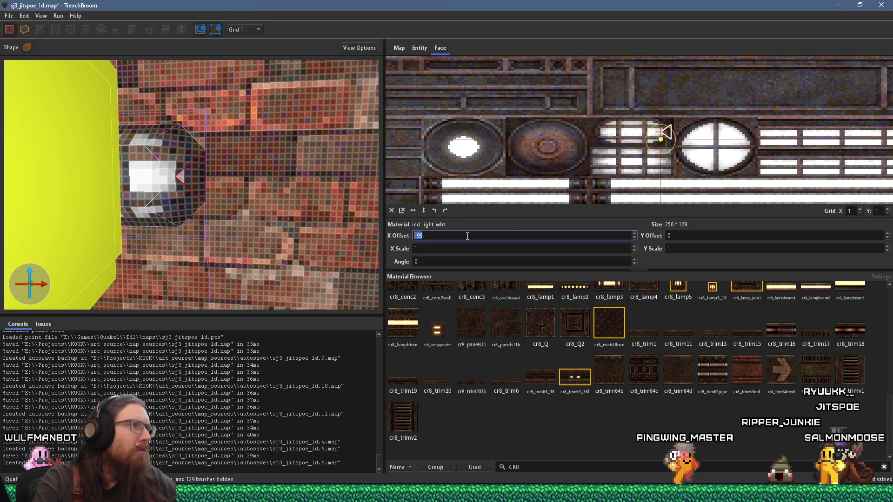
scroll(468, 236, "down", 1)
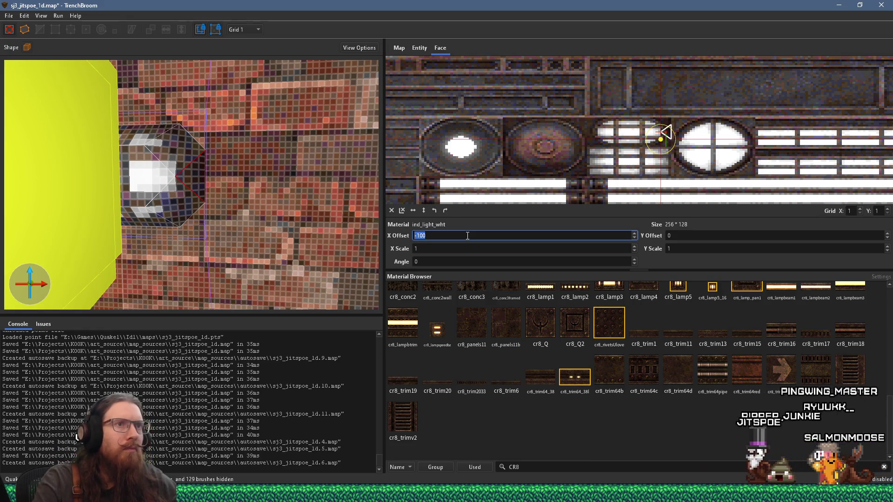
Step: Check the face at the lamp's other end, then deselect and save the map
key("a")
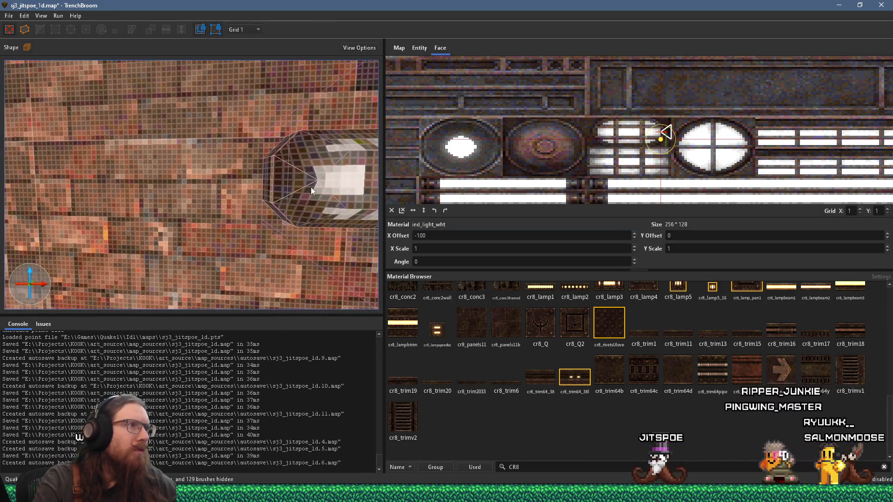
key("d")
left_click(274, 181, "shift")
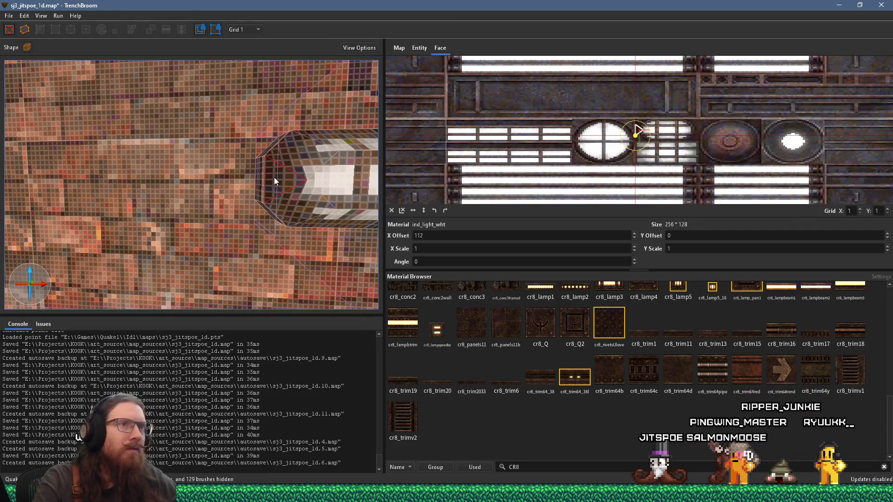
scroll(688, 133, "up", 3)
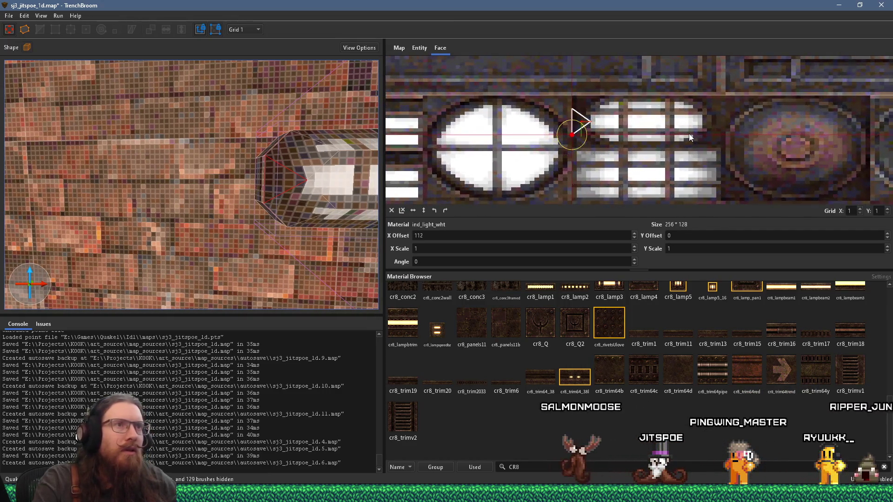
mouse_move(205, 212)
left_mouse_down()
mouse_move(174, 211)
mouse_move(212, 205)
mouse_move(188, 208)
left_mouse_up()
key("Escape")
left_click(9, 15)
left_click(26, 64)
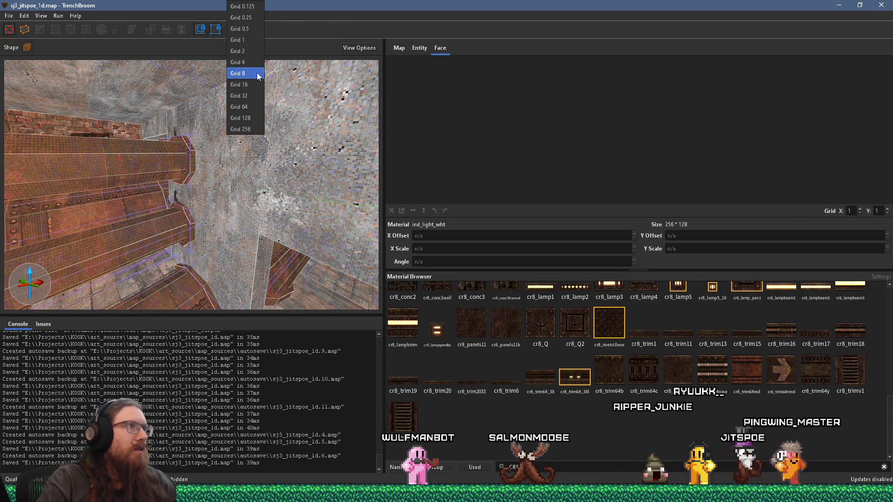
Step: Set the grid size to 16 and turn the view toward the ceiling hole
left_click(240, 84)
mouse_move(244, 123)
left_mouse_down()
mouse_move(246, 146)
mouse_move(303, 141)
mouse_move(158, 62)
mouse_move(222, 121)
mouse_move(172, 122)
mouse_move(214, 179)
left_mouse_up()
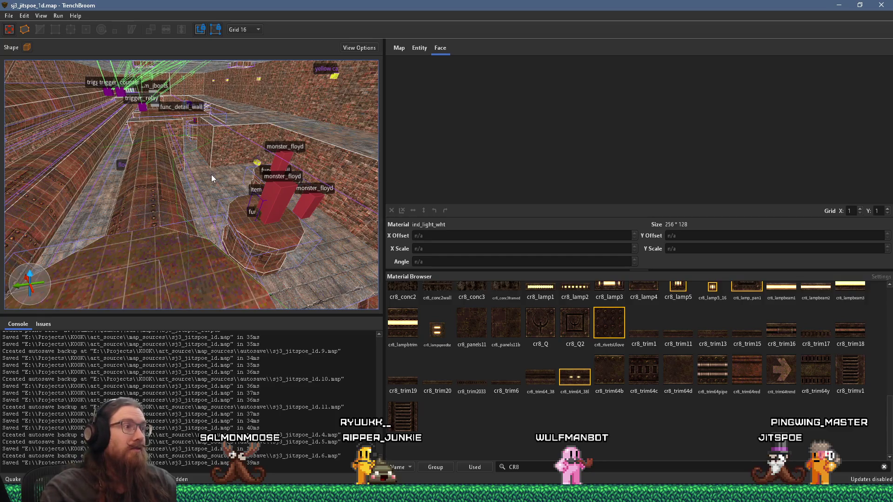
mouse_move(229, 185)
left_mouse_down()
mouse_move(220, 127)
mouse_move(231, 209)
mouse_move(211, 267)
mouse_move(220, 255)
mouse_move(215, 141)
mouse_move(208, 169)
mouse_move(247, 143)
mouse_move(140, 255)
mouse_move(161, 206)
mouse_move(194, 200)
left_mouse_up()
scroll(219, 149, "up", 5)
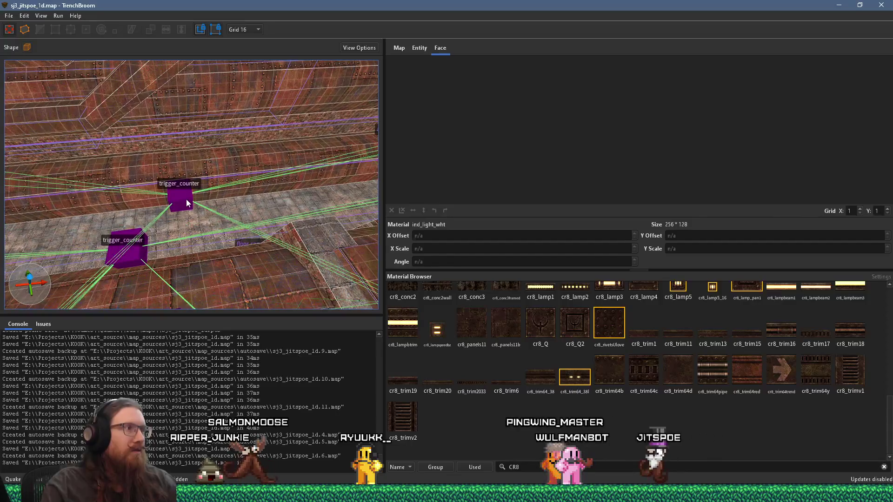
Step: Select the upper trigger_counter and show its entity properties (target wave3, count 3, delay 4)
left_click(186, 199)
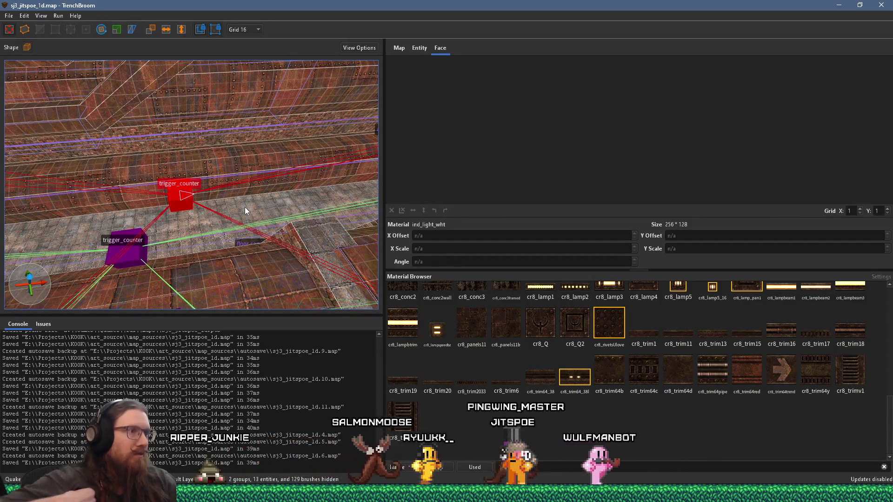
mouse_move(245, 208)
left_mouse_down()
mouse_move(268, 220)
mouse_move(120, 182)
mouse_move(299, 236)
left_mouse_up()
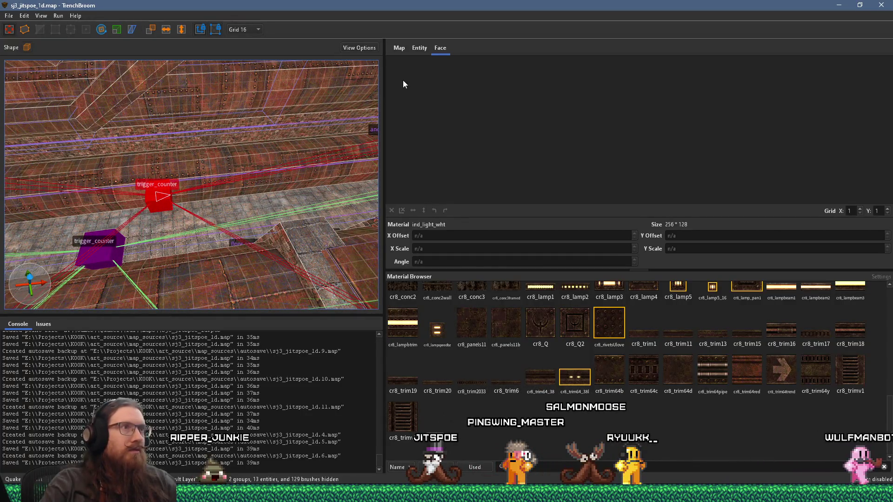
left_click(419, 48)
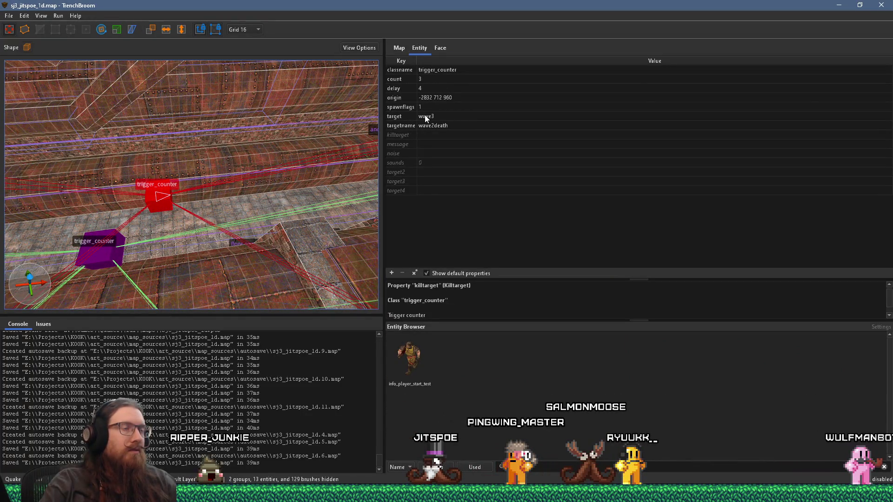